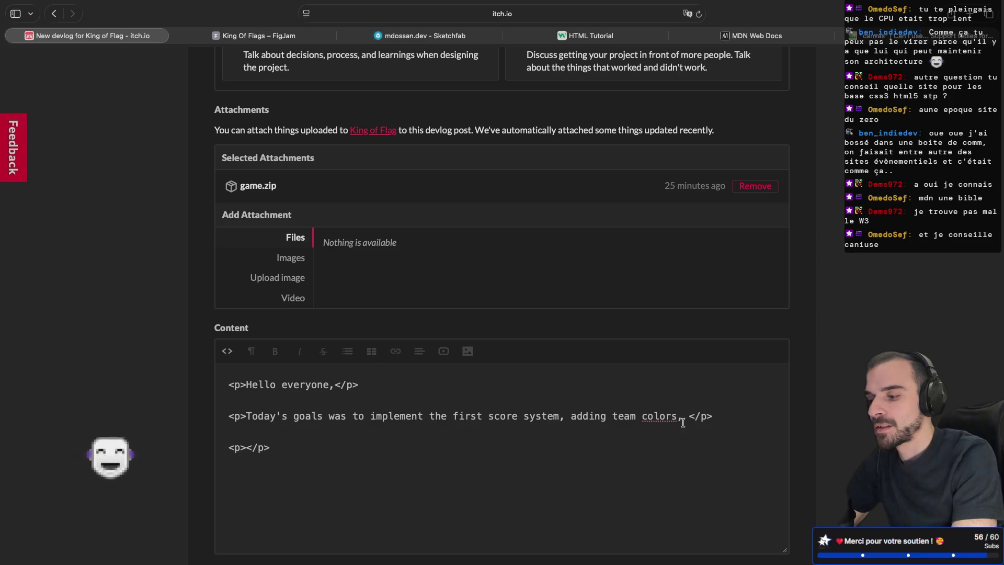
- Edit the second paragraph: add ', bases', remove 'adding', and append 'and reworking spawn position for'
type(", bases")
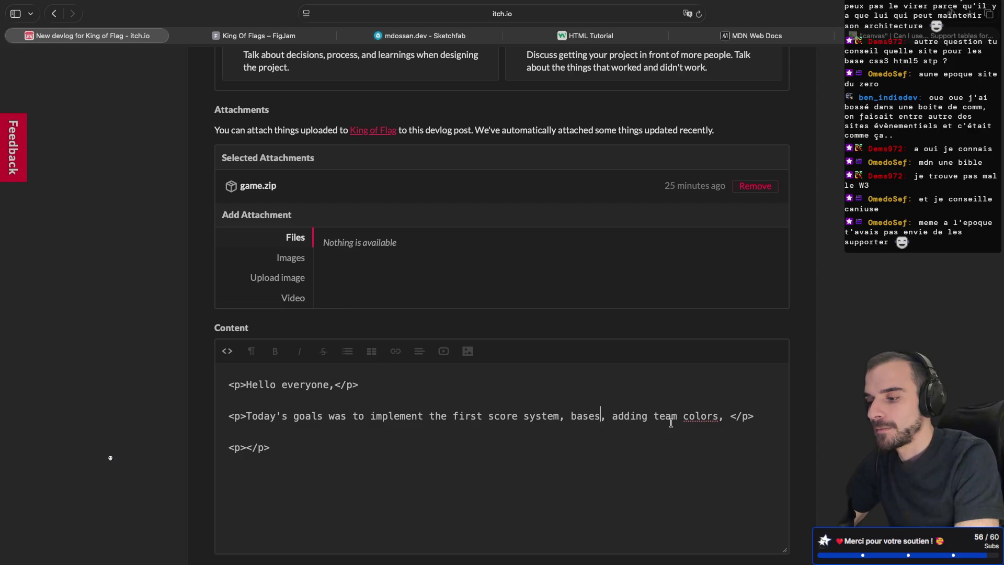
double_click(631, 415)
key("BackSpace")
key("BackSpace")
key("BackSpace")
type(",")
left_click(688, 416)
type("and reworking ")
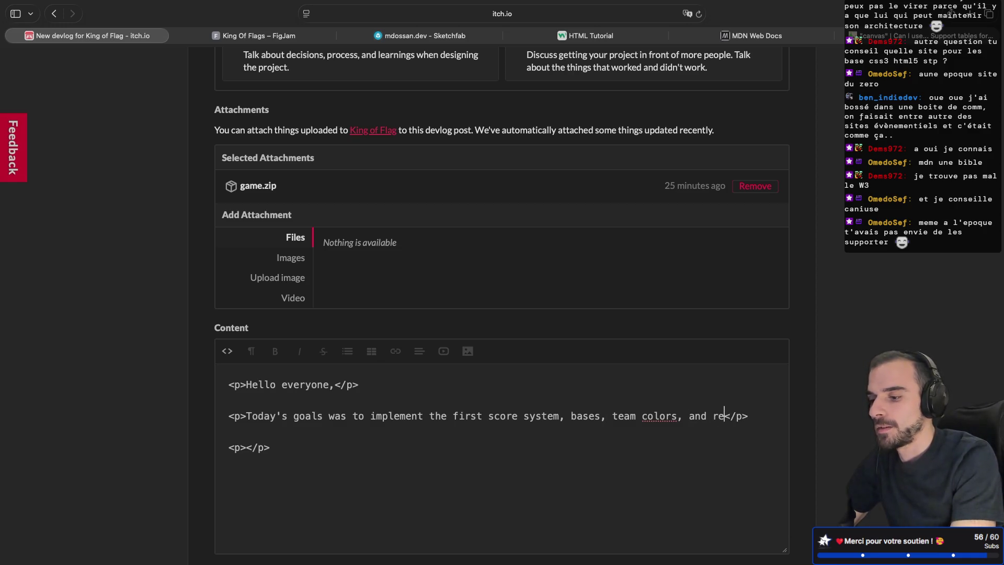
type("spawn position for")
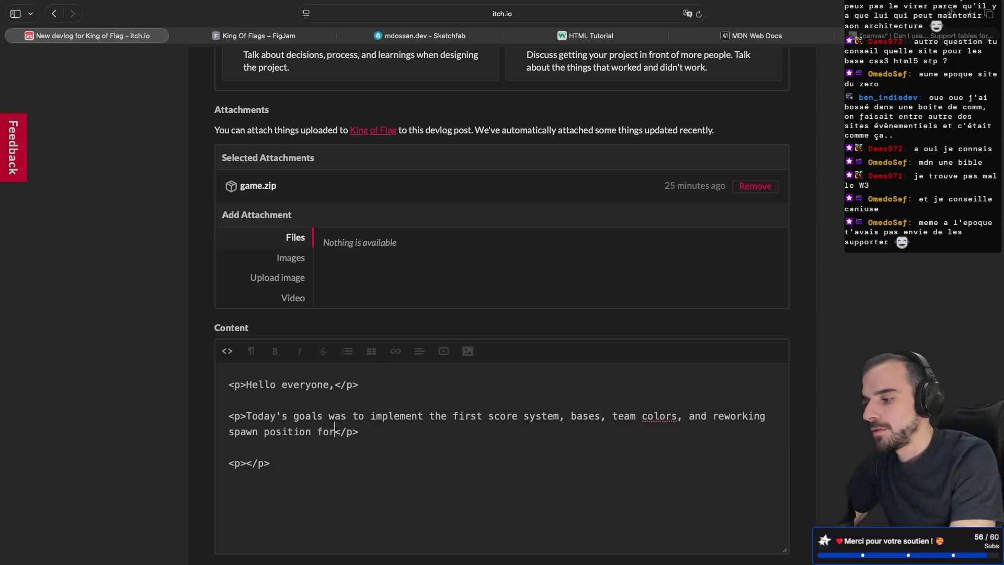
type(" th")
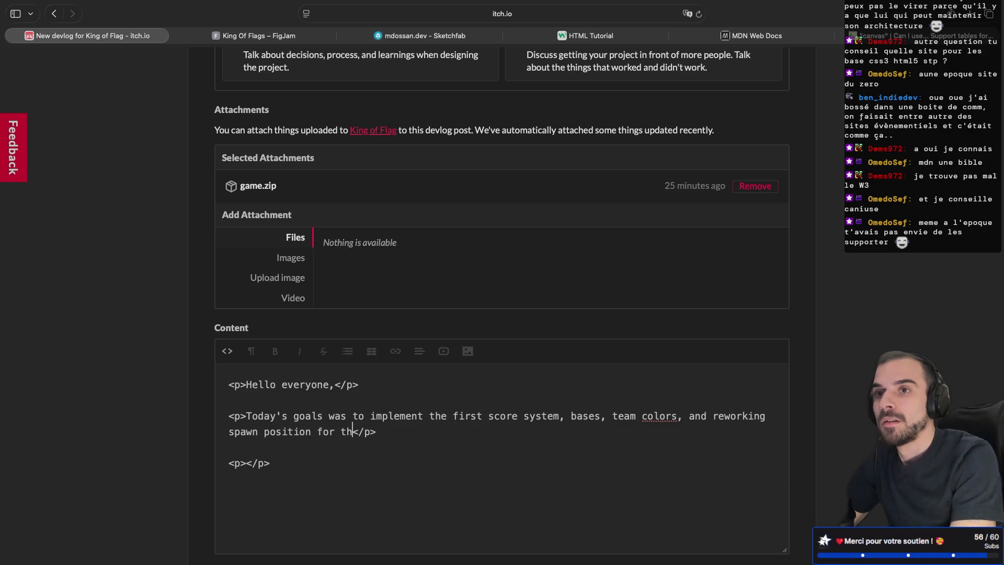
key("BackSpace")
key("BackSpace")
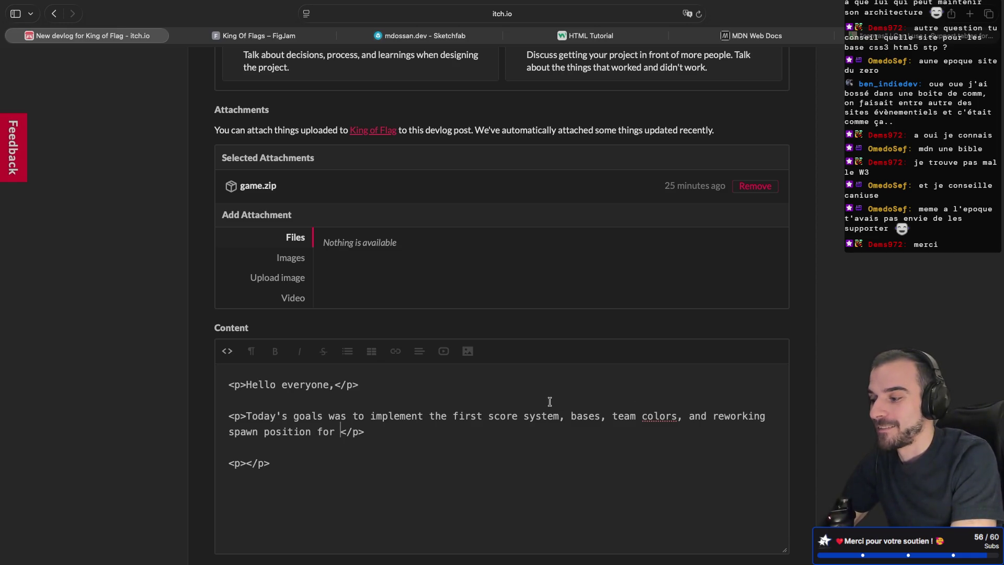
- End paragraph two with 'flags' and write 'We discovered some duplication issues by spamming the pick and drop command'
type("flags")
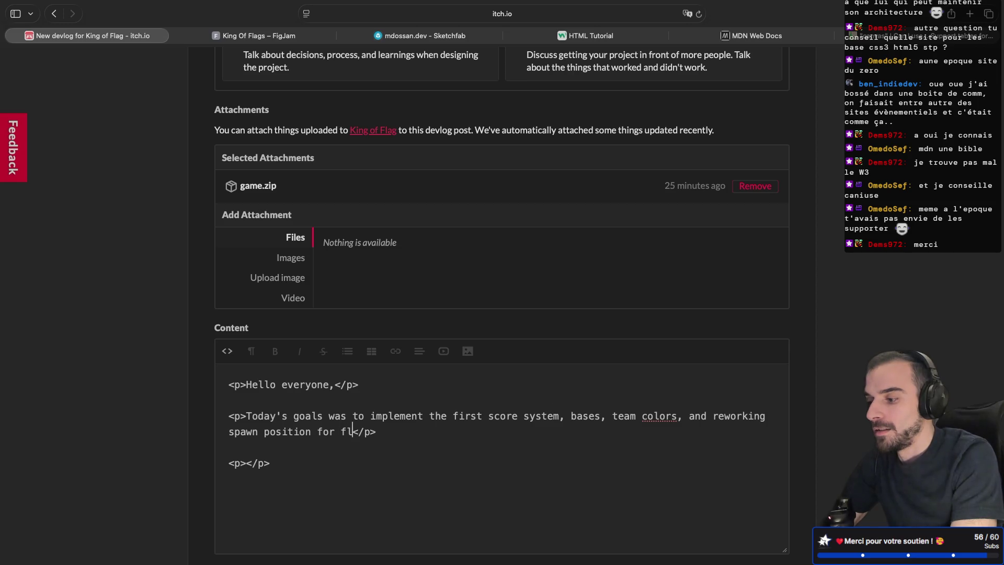
left_click(246, 463)
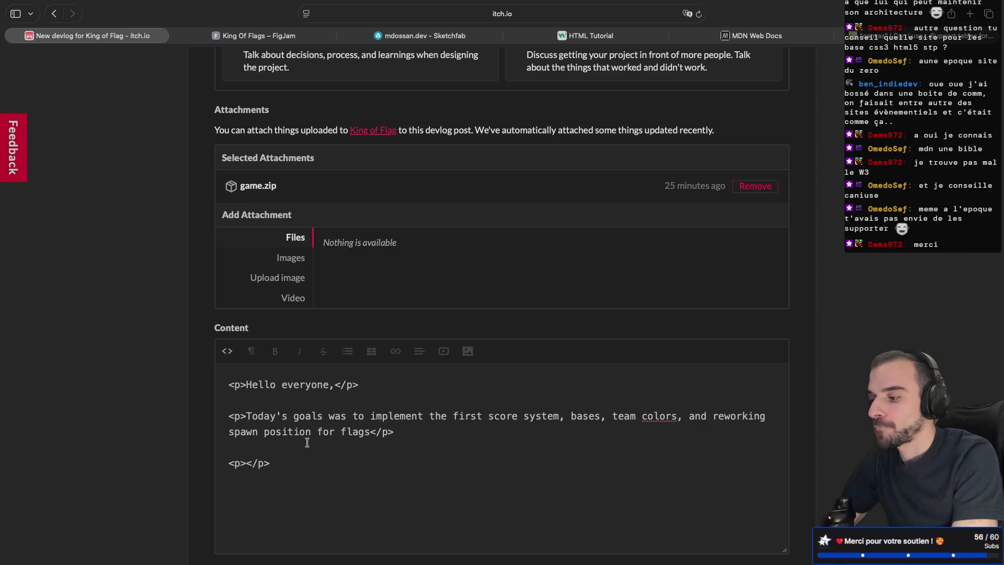
type("We disco")
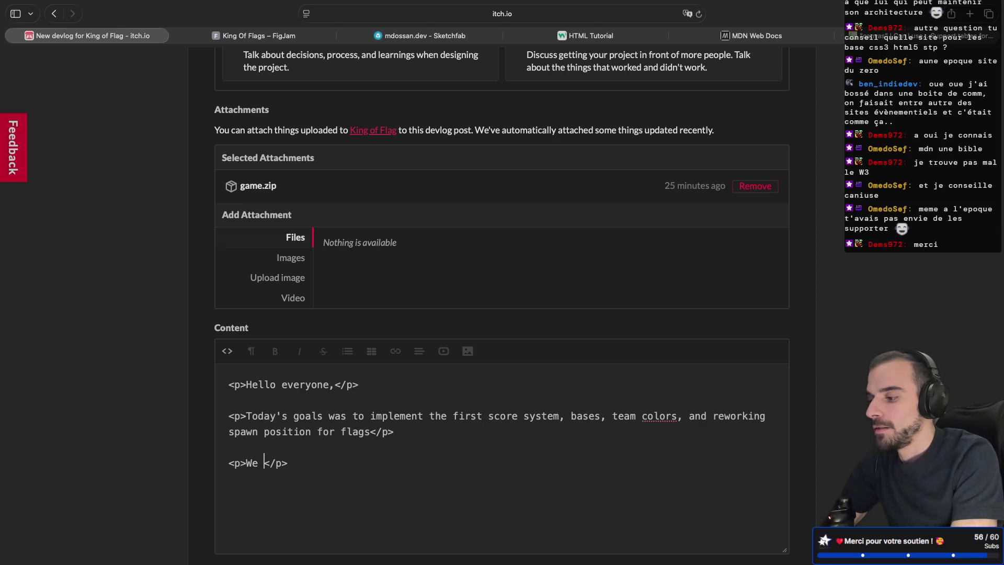
type("vered som e")
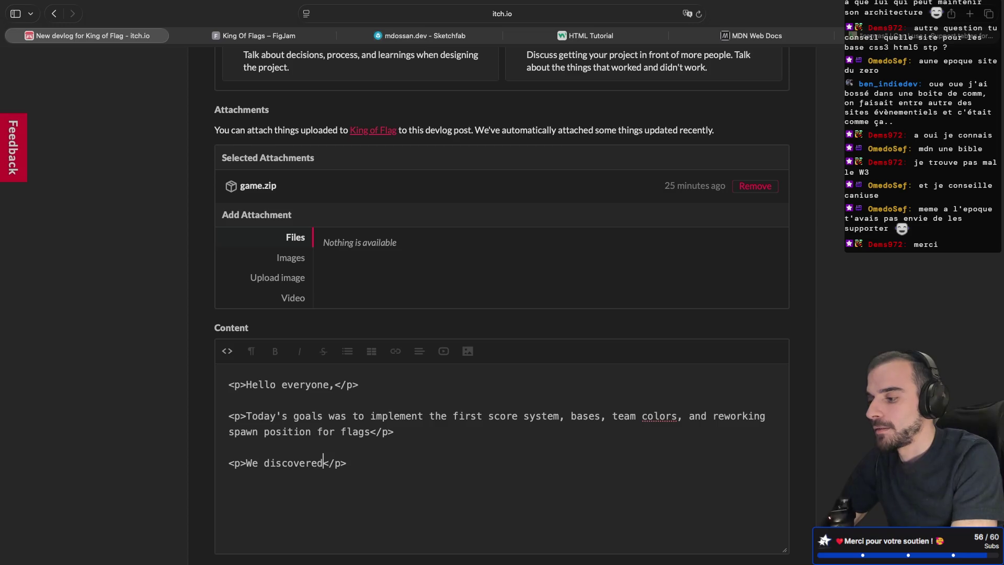
key("BackSpace")
key("BackSpace")
type("e suplica")
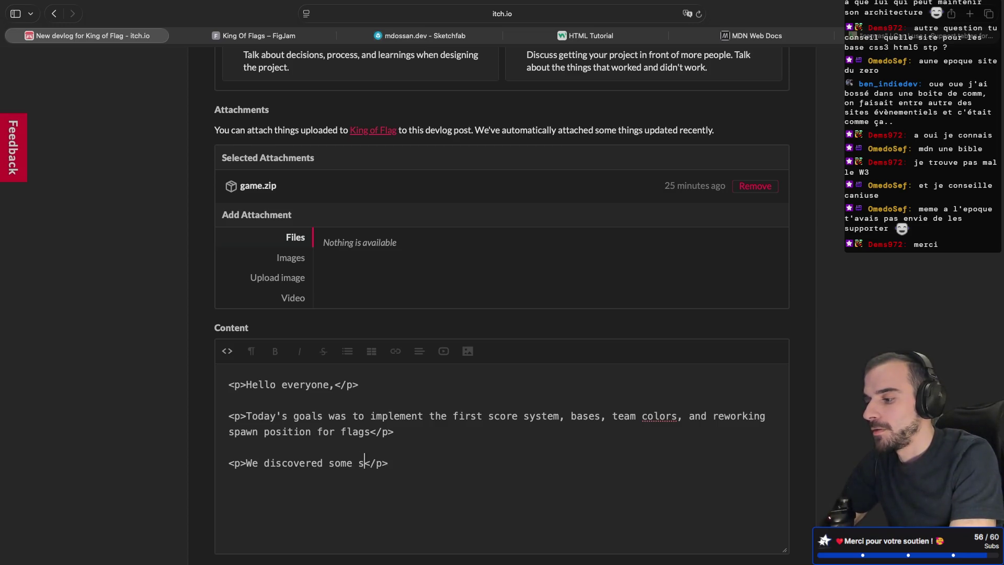
key("BackSpace")
key("BackSpace")
key("BackSpace")
key("BackSpace")
key("BackSpace")
key("BackSpace")
type("duplicatio")
type("n issu")
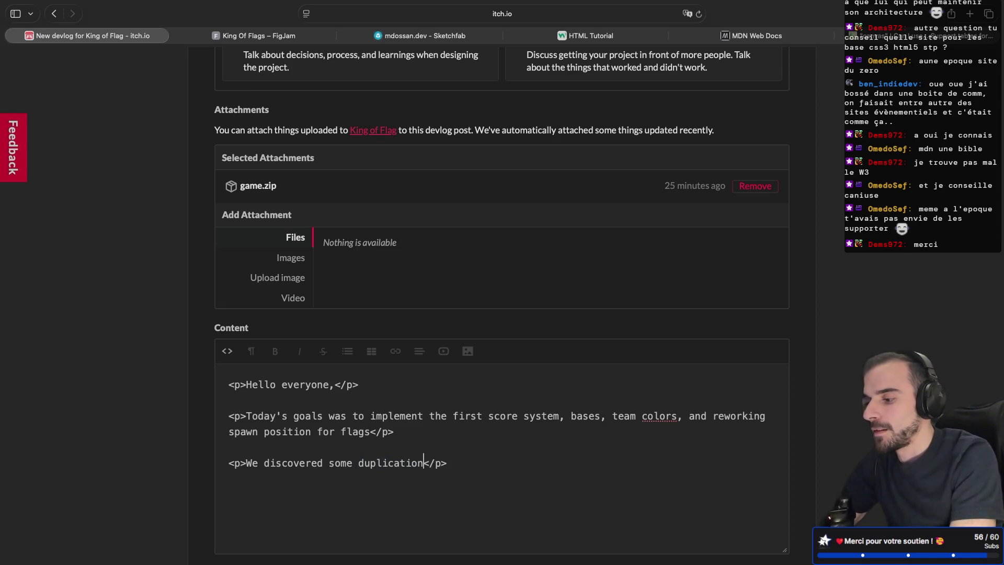
type("es ")
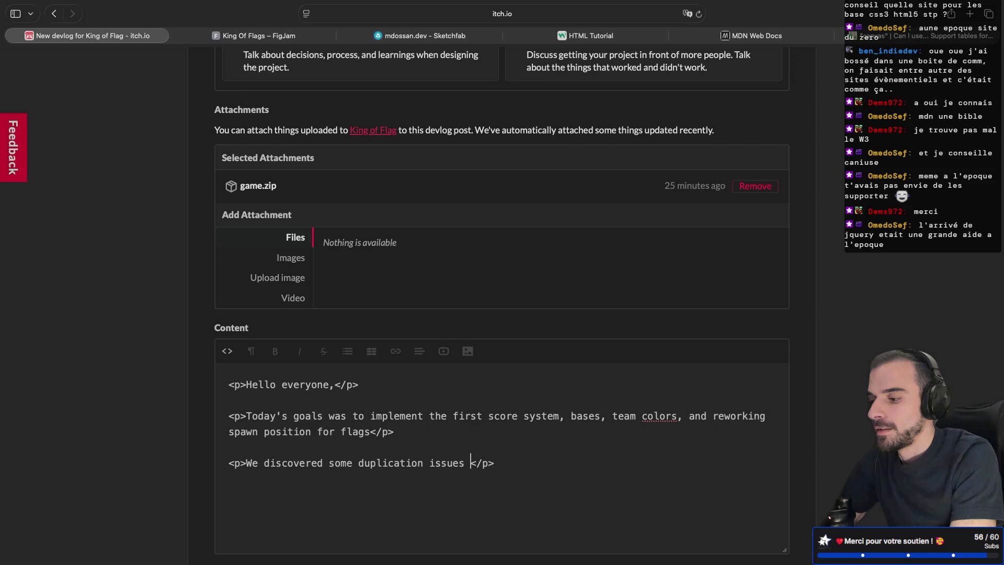
type("by spa")
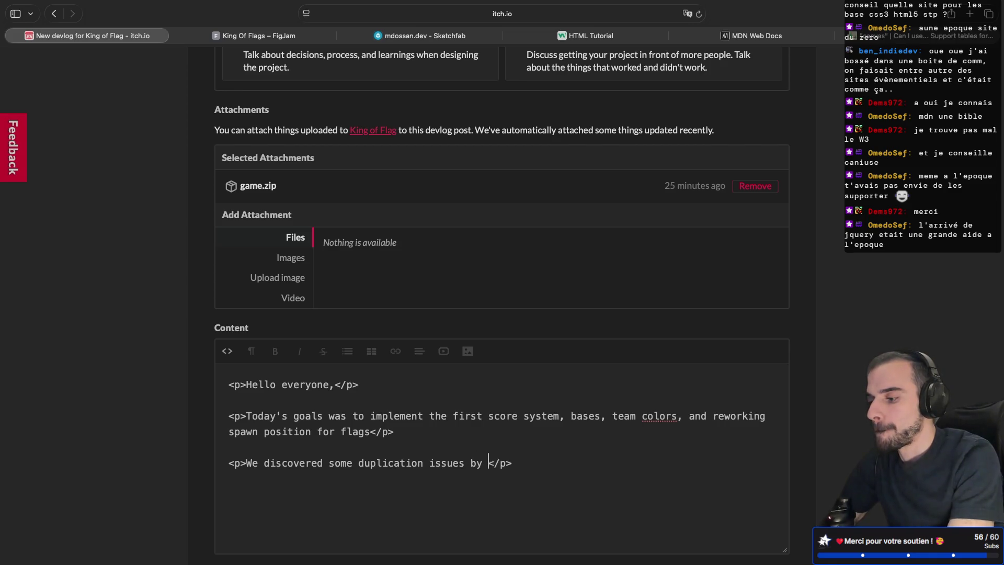
type("mming the ")
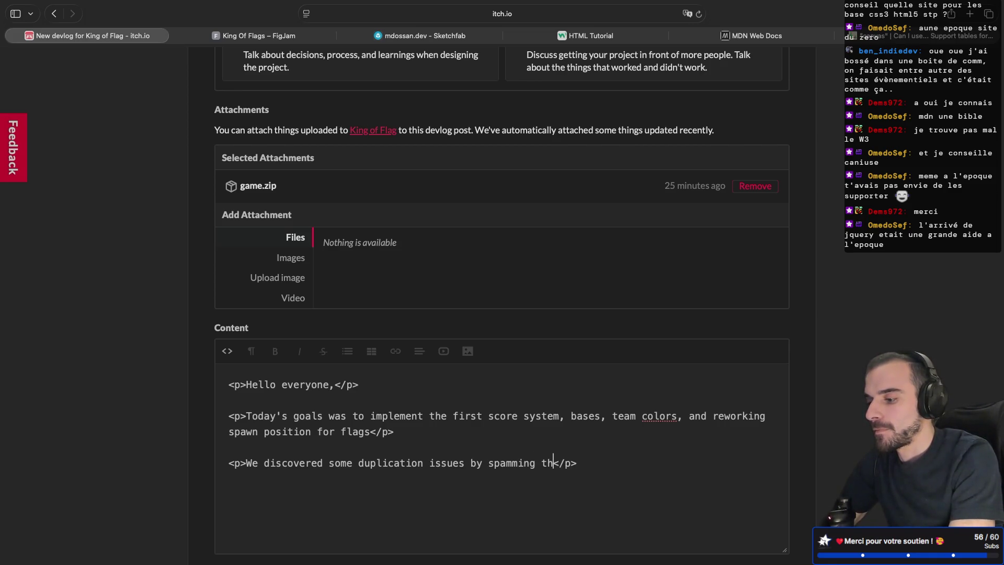
type("pick and drop ")
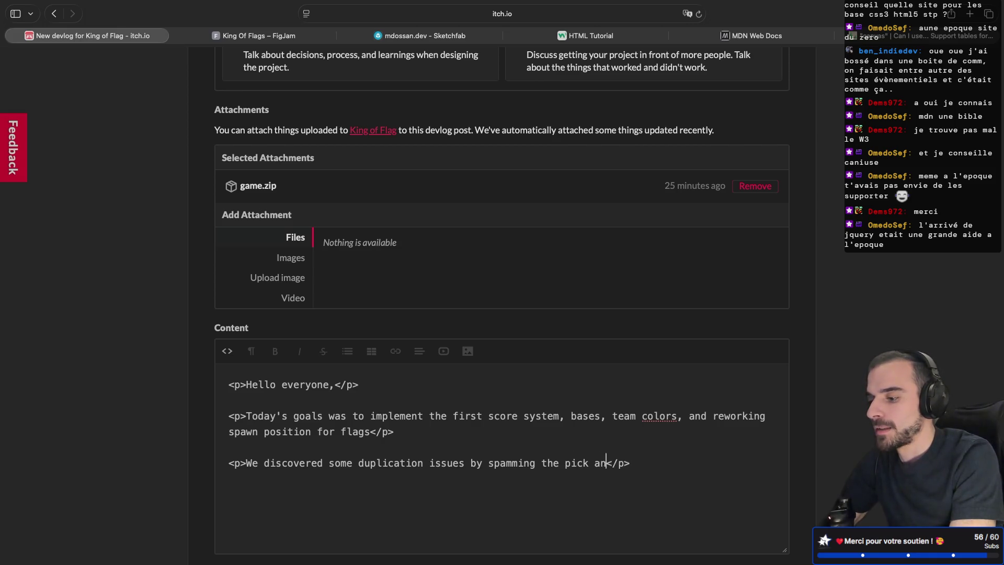
type("command")
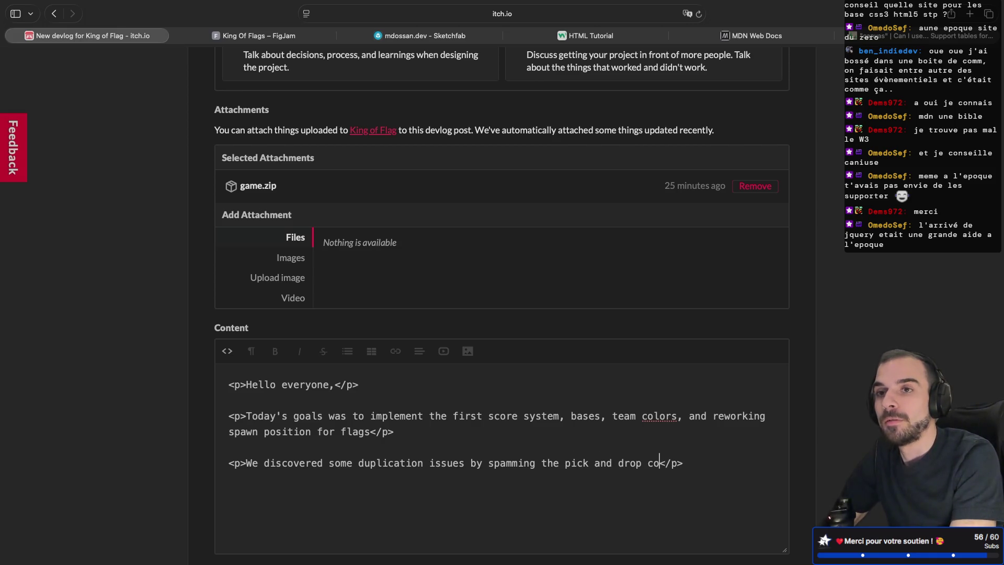
- Insert '(without surprise)' right after 'We discovered' in the third paragraph
left_click(323, 463)
type("()")
key("Left")
type("without")
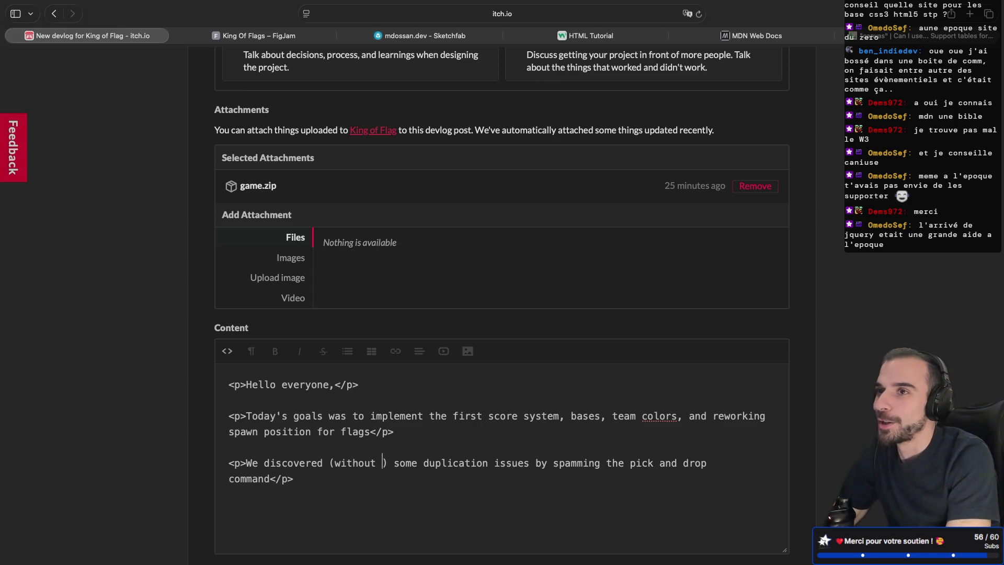
type(" surpir")
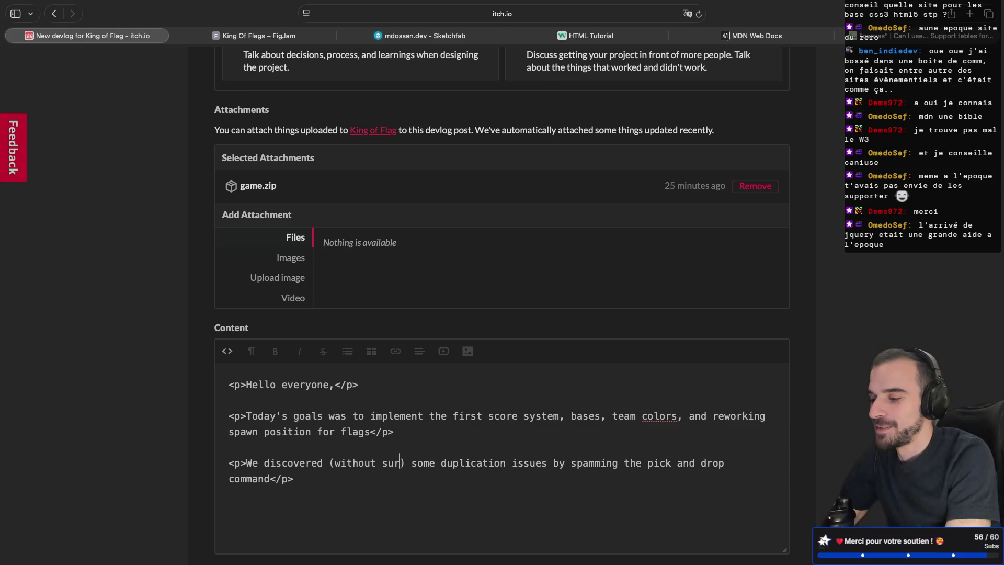
key("BackSpace")
key("BackSpace")
type("rise")
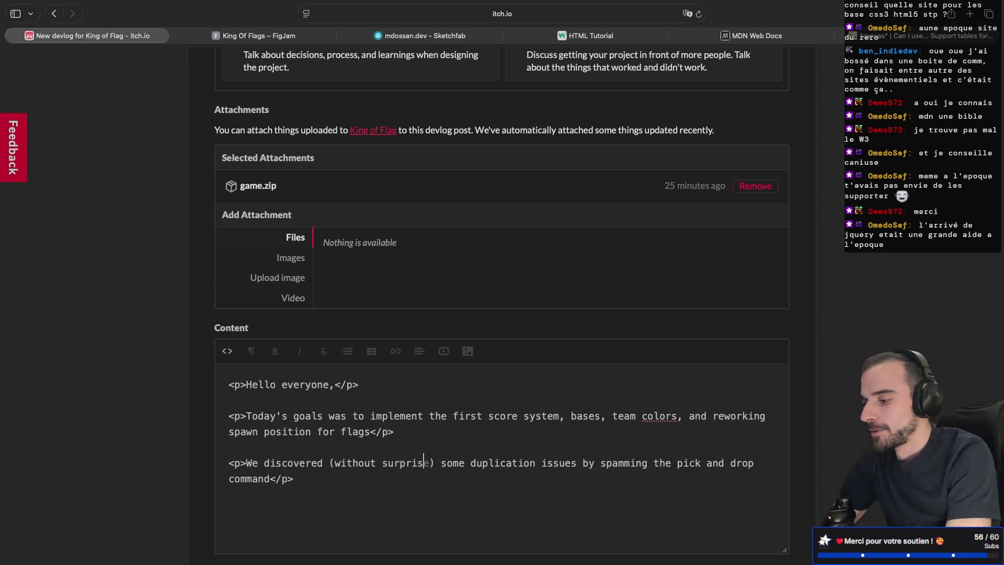
- Start a new line after the third paragraph's closing tag, beginning with '<'
scroll(507, 467, "down", 3)
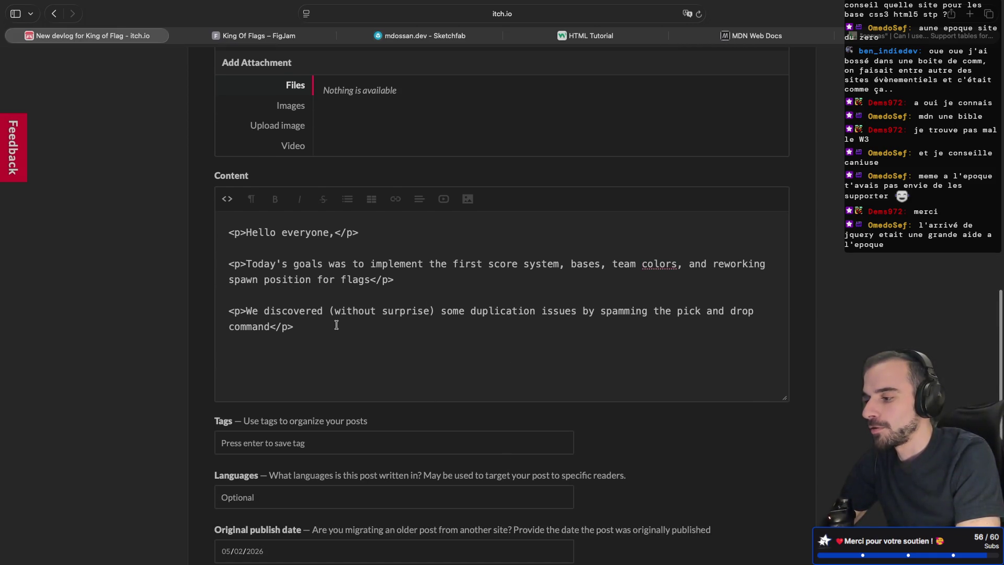
left_click(338, 326)
key("Return")
key("Return")
type("<")
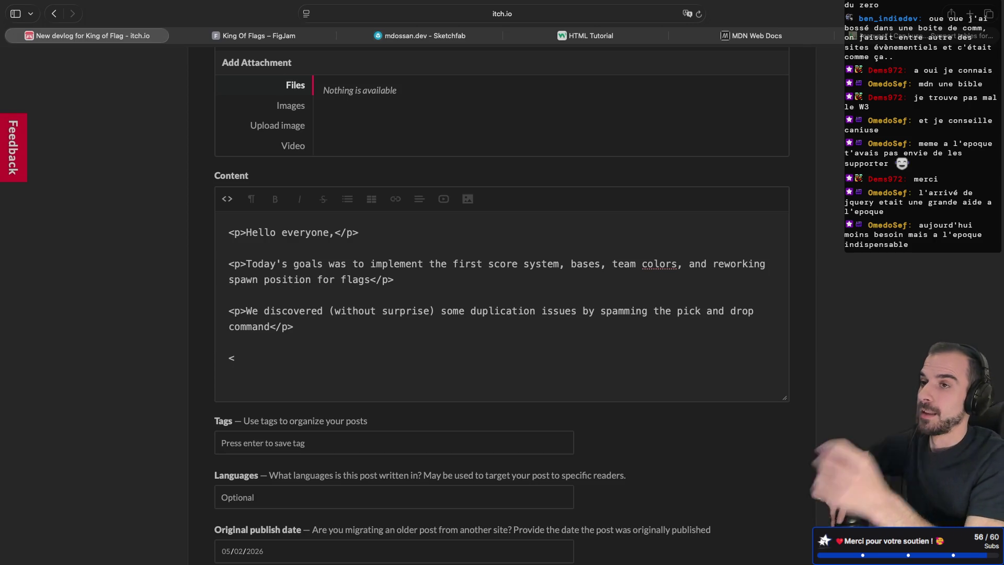
- Glance at the terminal, then search 'framework vanillajs' in a new tab and open the Vanilla JS result
key("ctrl+Right")
key("ctrl+Right")
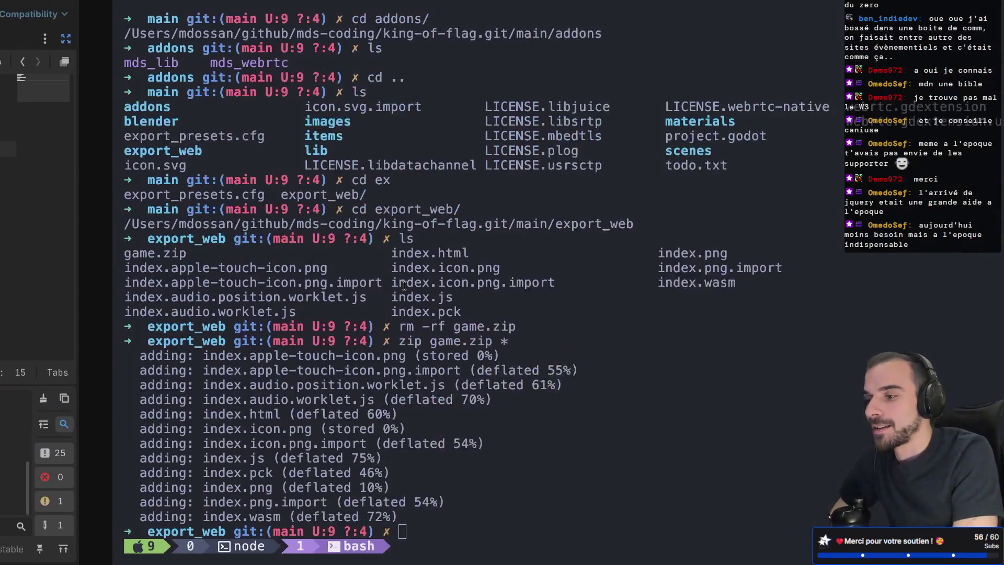
key("ctrl+Left")
key("ctrl+Left")
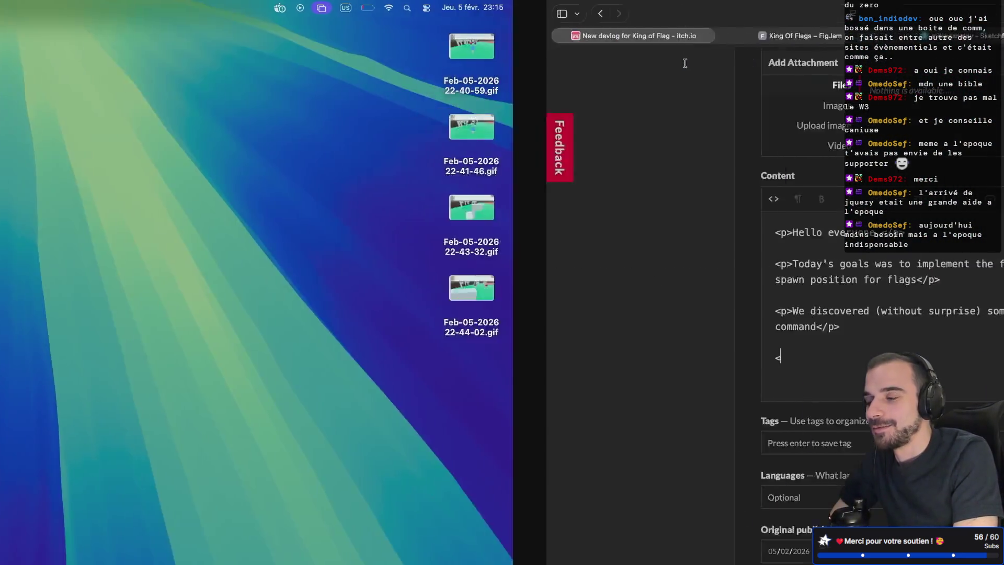
key("super+t")
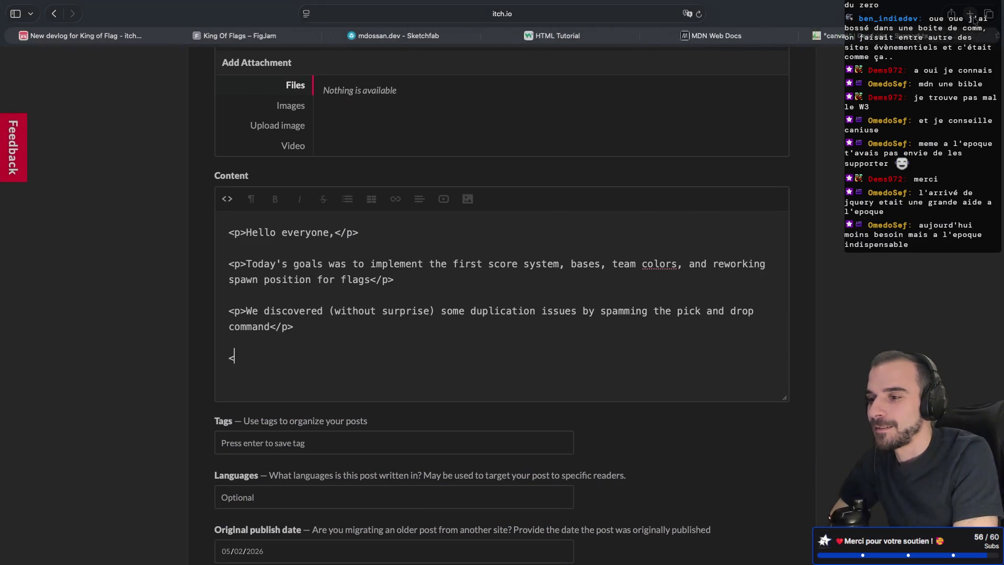
type("frame")
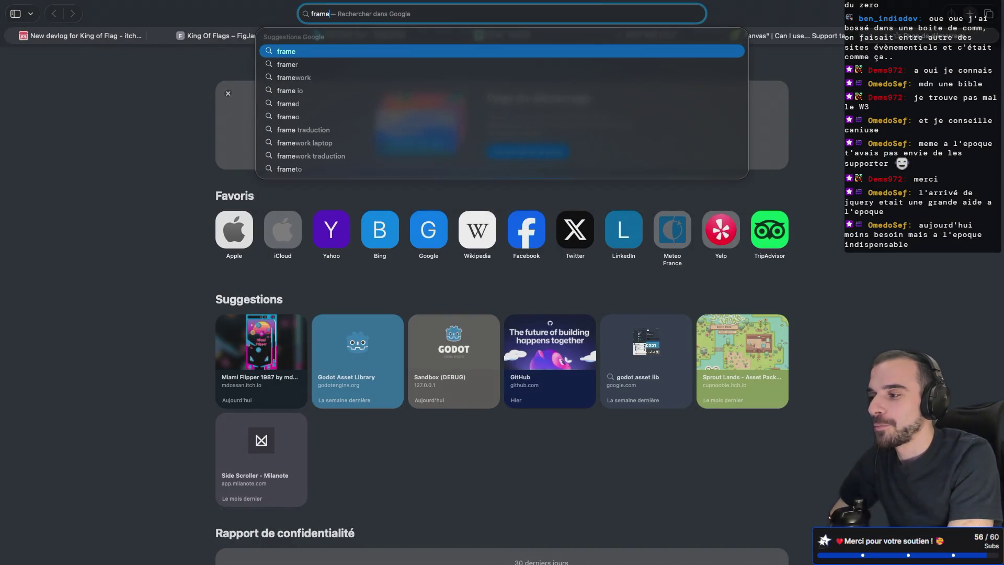
type("work vanillajs")
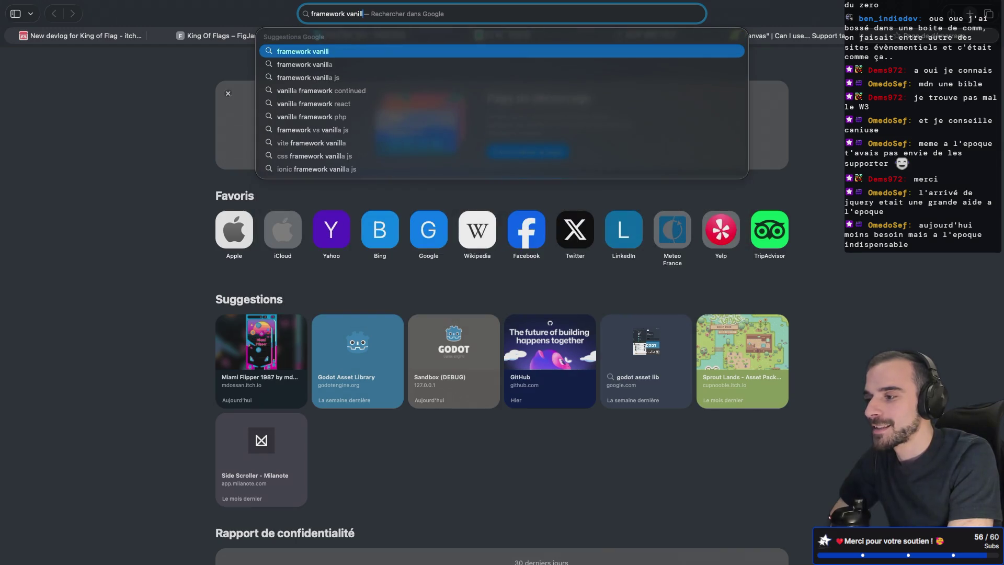
key("Return")
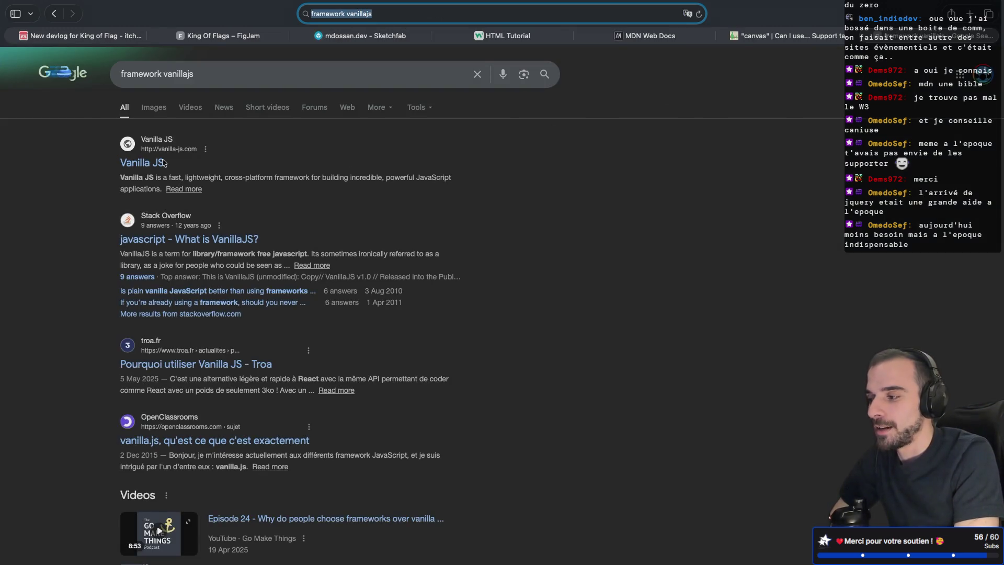
left_click(225, 172)
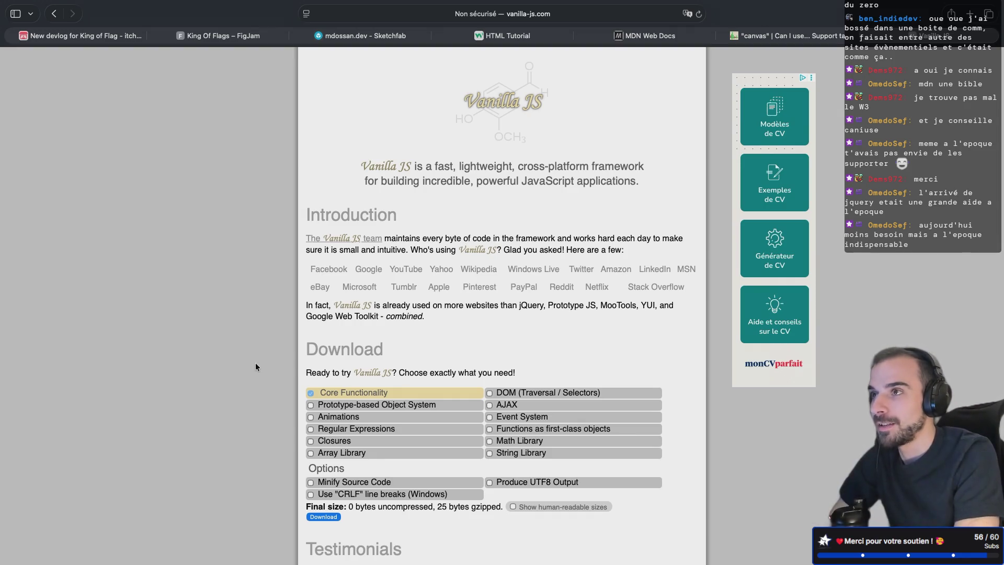
- Tick every module and option in the Download builder; final size stays 0 bytes
scroll(346, 319, "down", 6)
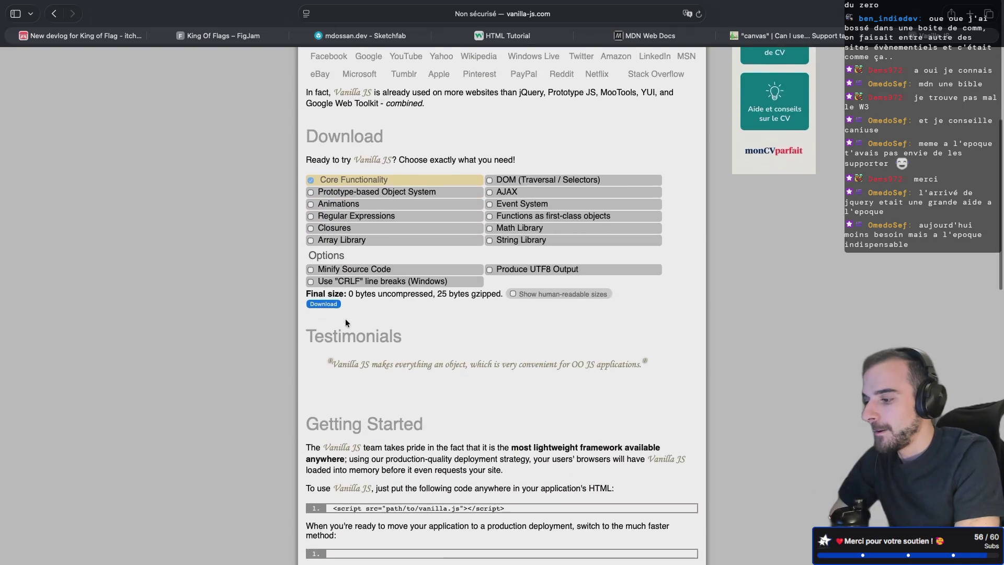
scroll(420, 216, "up", 6)
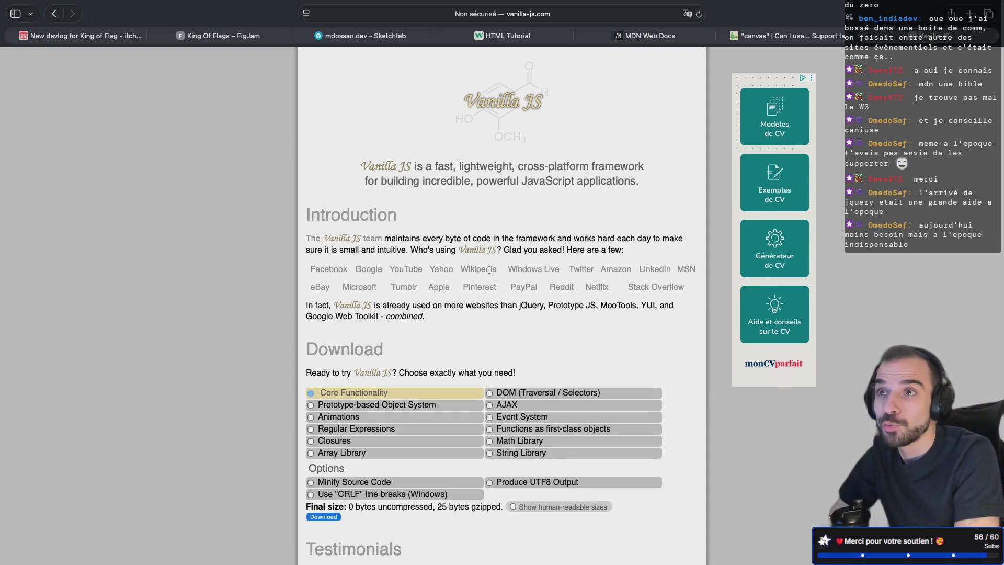
scroll(491, 273, "down", 1)
scroll(490, 273, "down", 5)
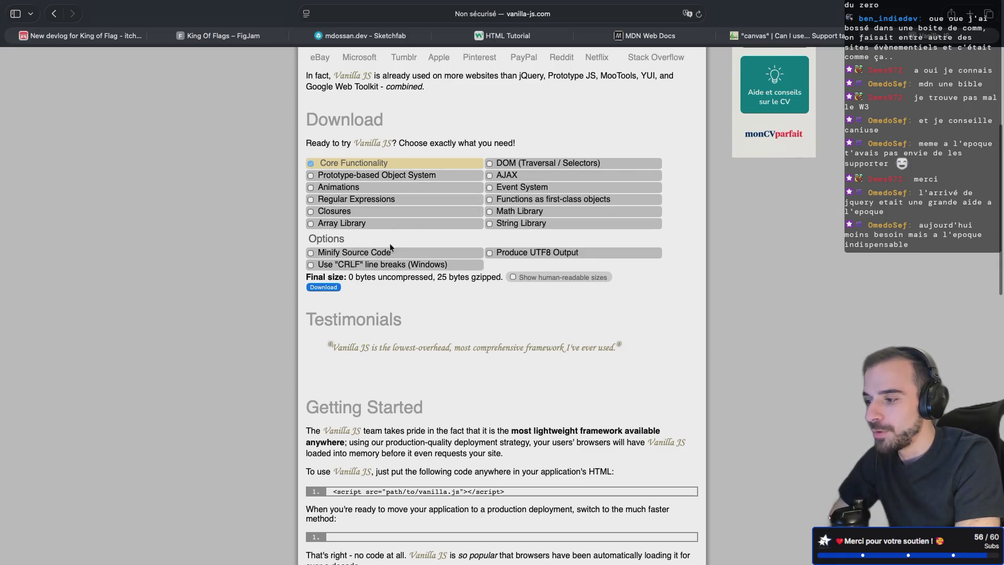
left_click(311, 176)
left_click(311, 187)
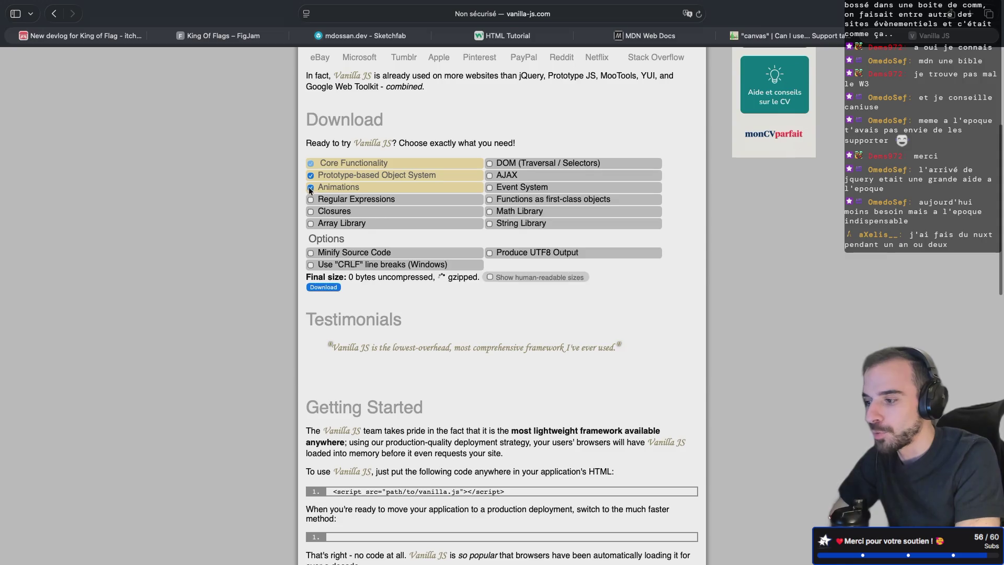
left_click(311, 199)
left_click(311, 211)
left_click(311, 223)
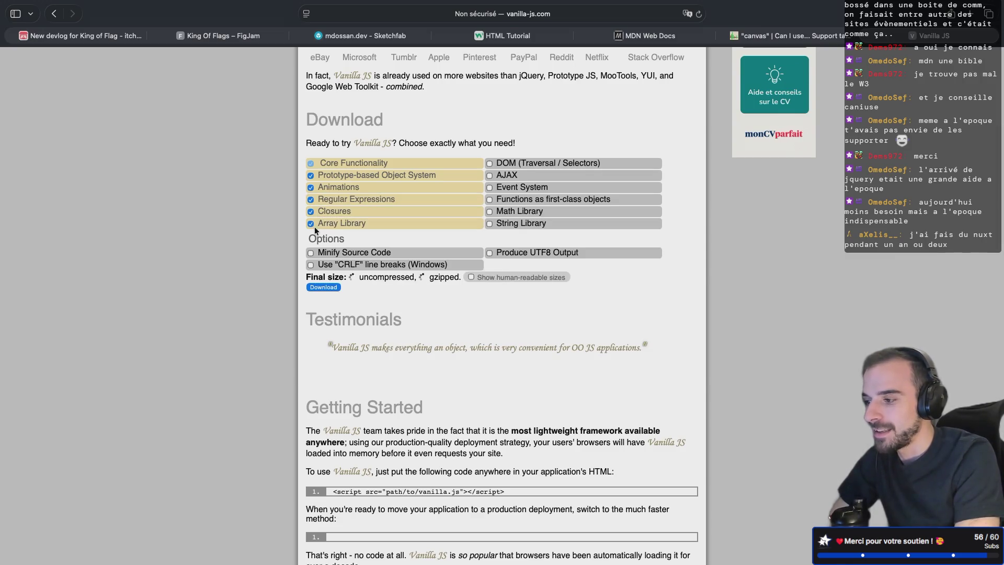
left_click(310, 253)
left_click(311, 265)
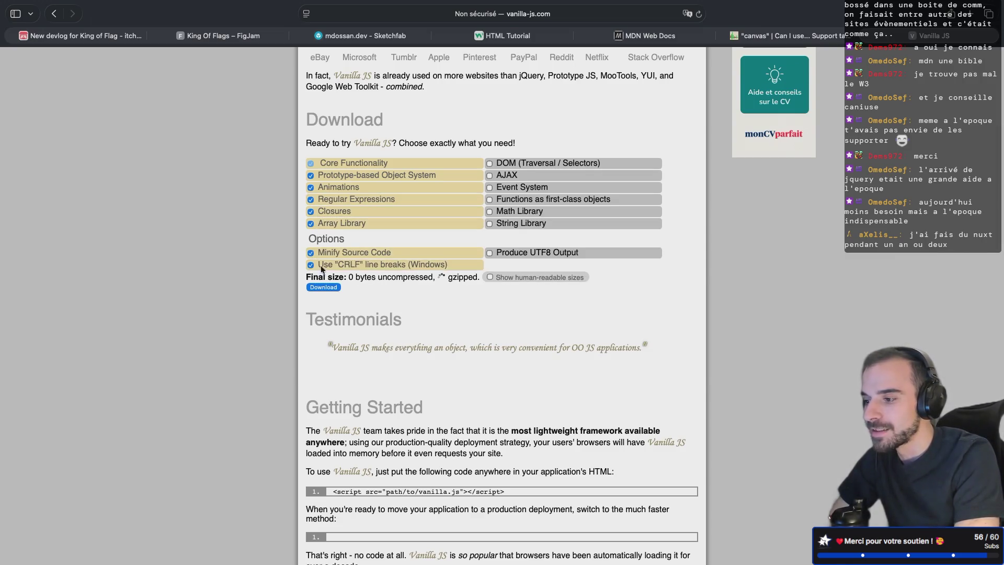
left_click(490, 164)
left_click(490, 175)
left_click(490, 187)
left_click(490, 199)
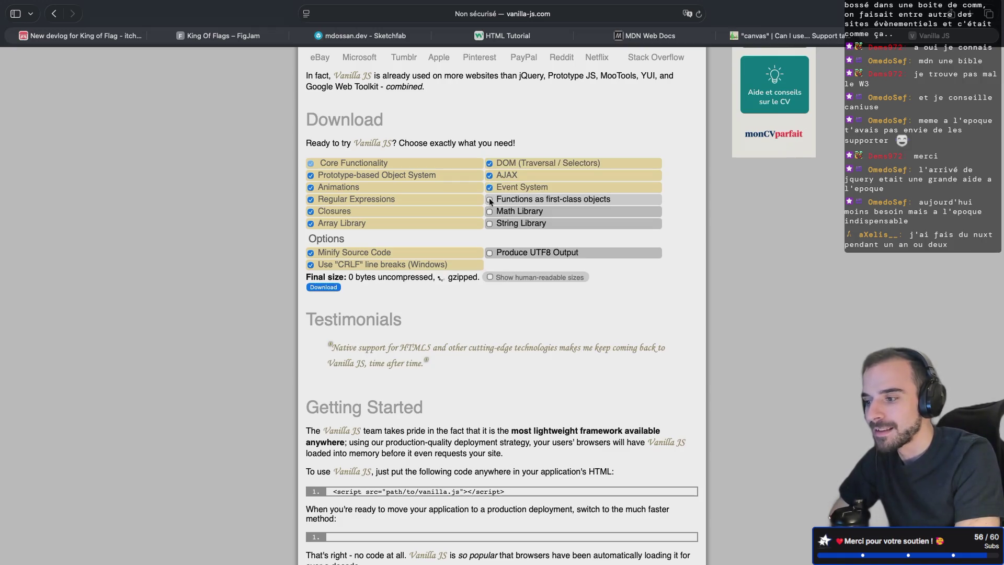
left_click(490, 211)
left_click(489, 223)
left_click(490, 253)
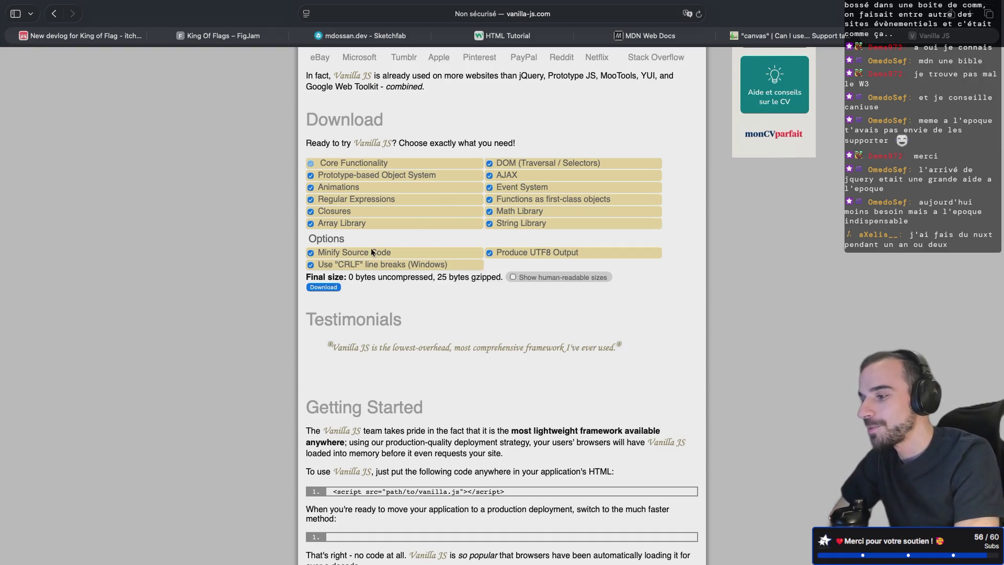
- Scroll through the speed comparison tables, highlighting the Vanilla JS getElementById benchmark code
scroll(386, 264, "down", 3)
scroll(390, 262, "down", 1)
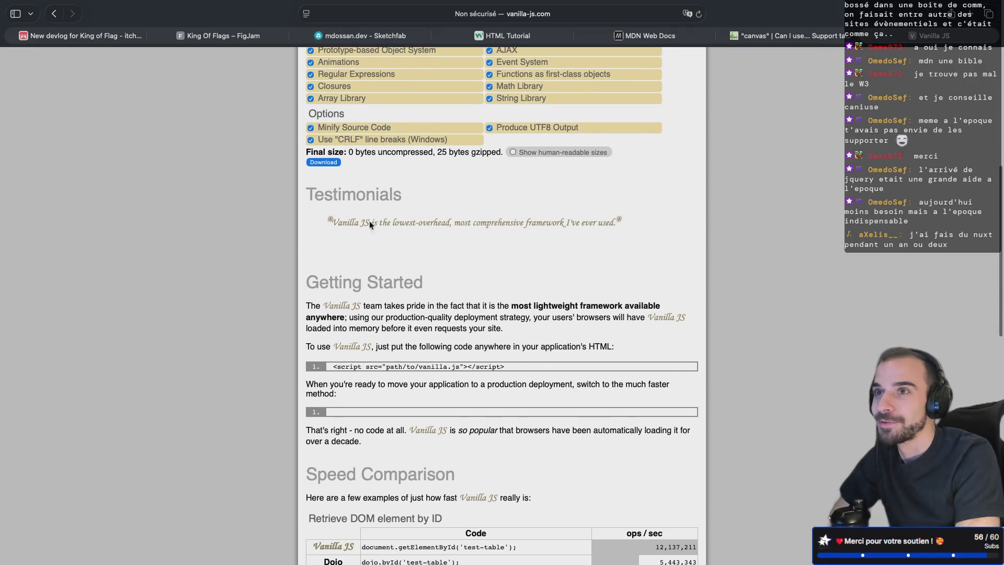
scroll(394, 206, "down", 4)
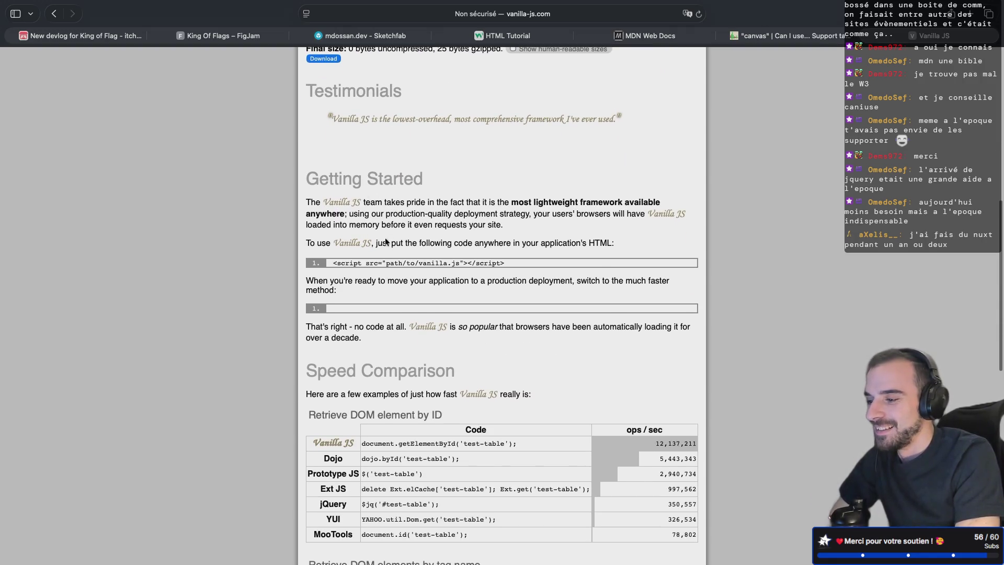
scroll(388, 239, "down", 10)
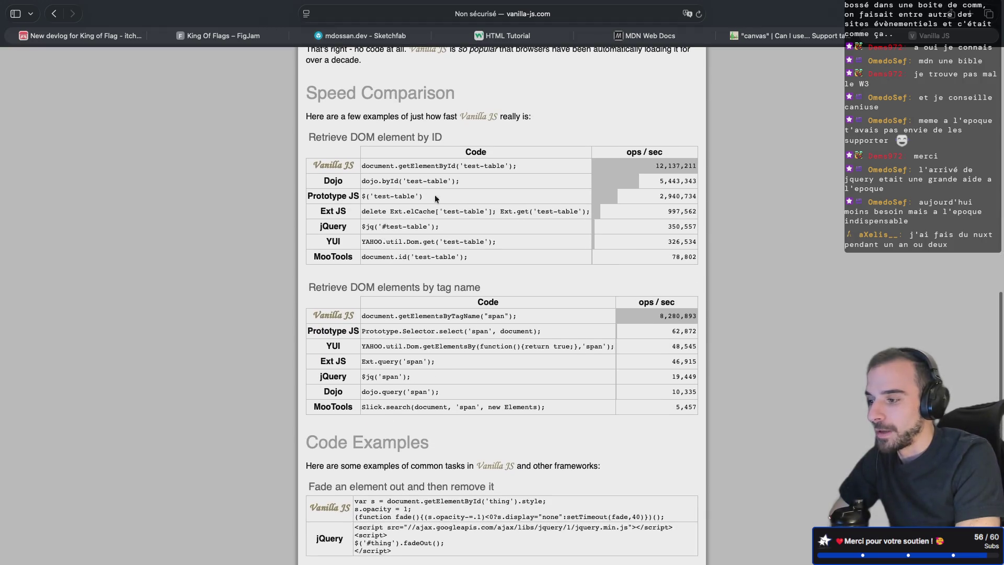
scroll(440, 203, "up", 2)
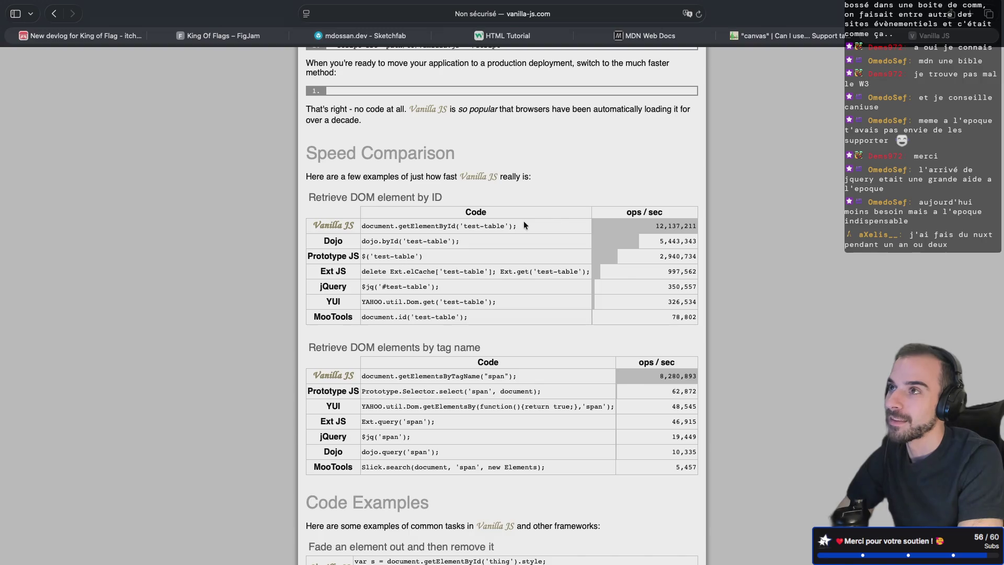
left_click_drag(525, 225, 523, 202)
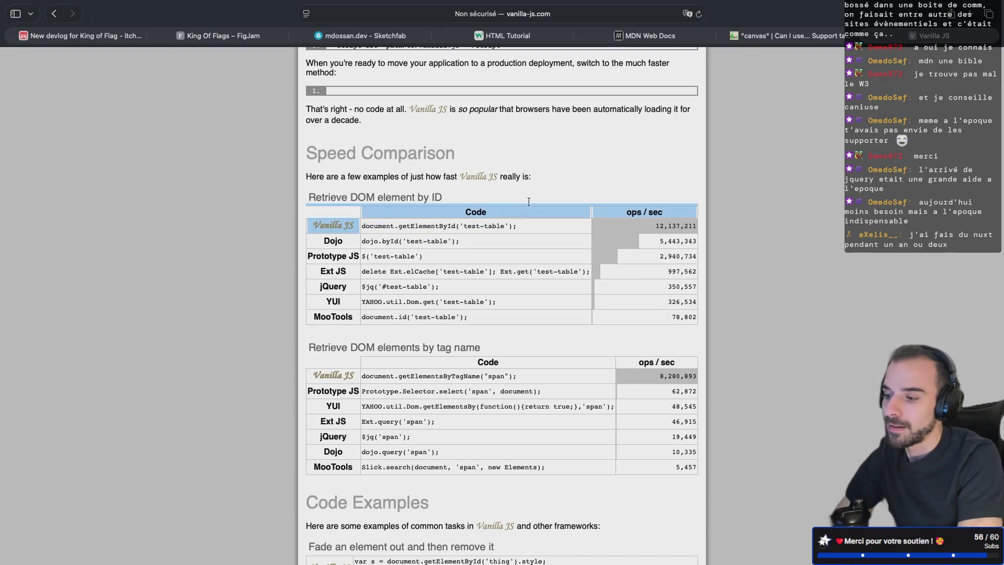
left_click(648, 233)
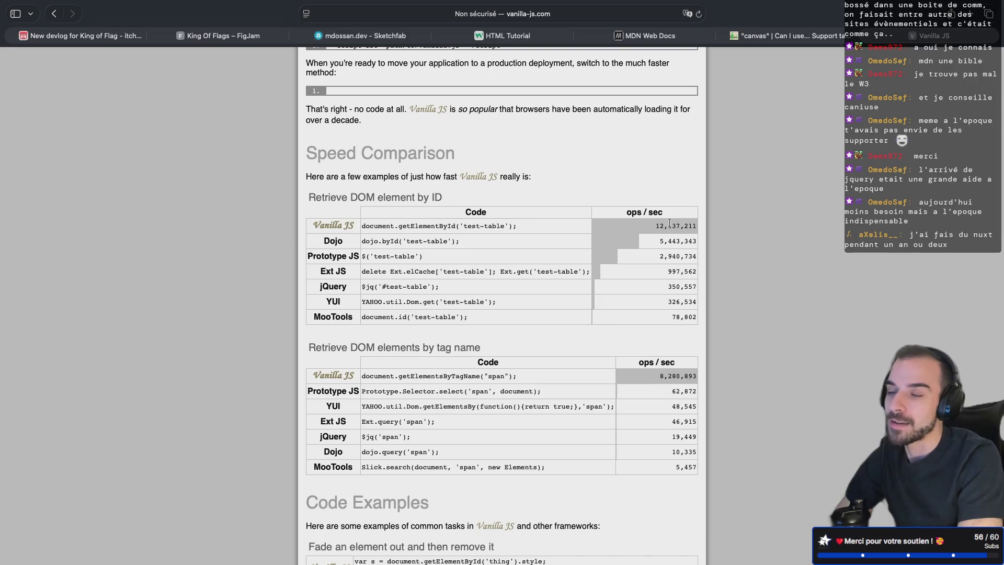
left_click_drag(520, 226, 381, 226)
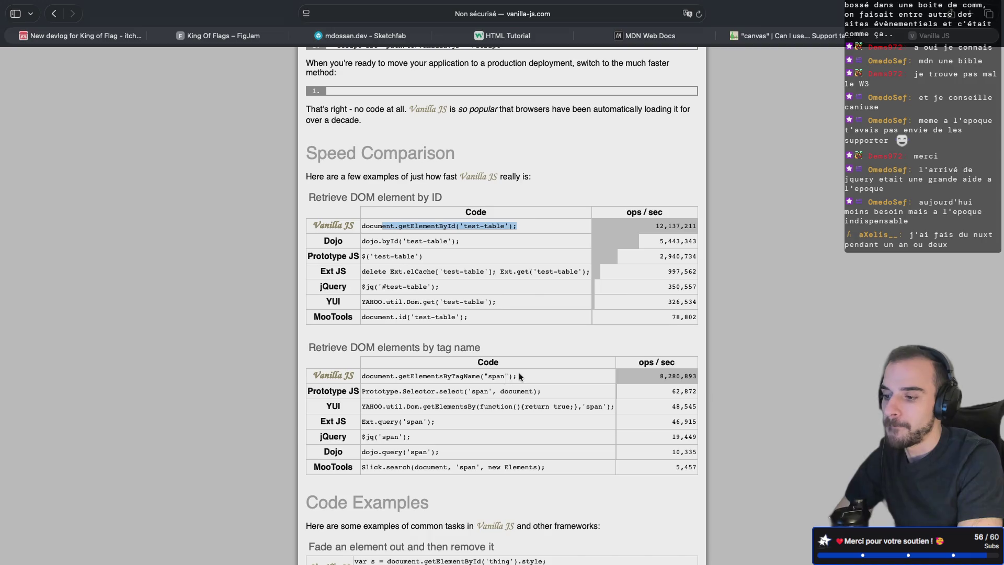
scroll(520, 376, "down", 1)
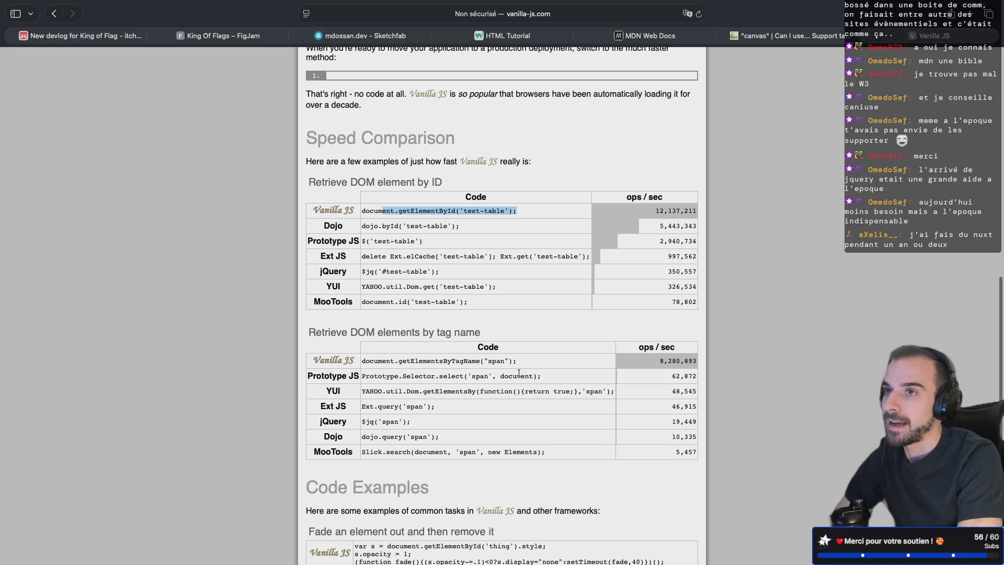
scroll(519, 372, "down", 8)
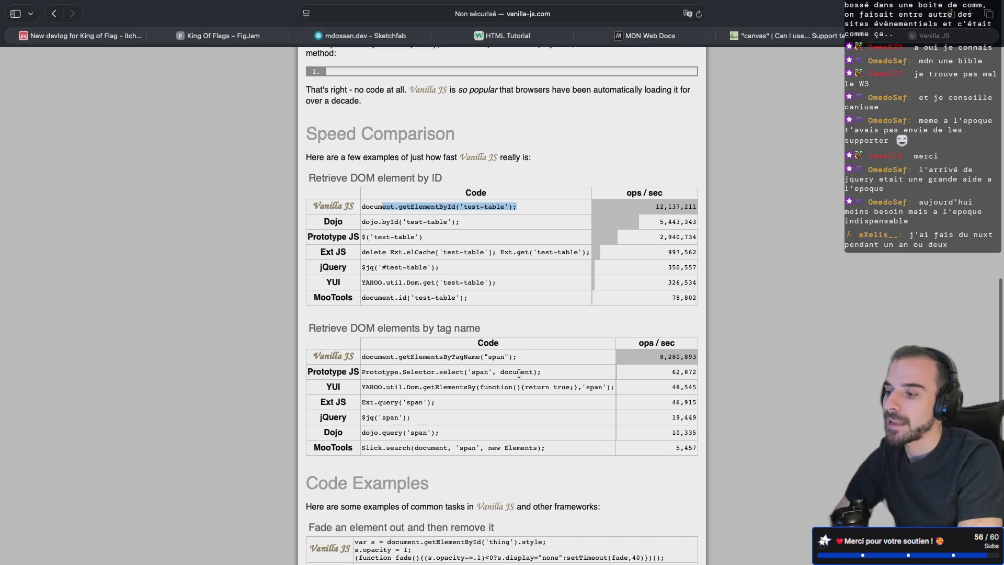
scroll(519, 372, "down", 5)
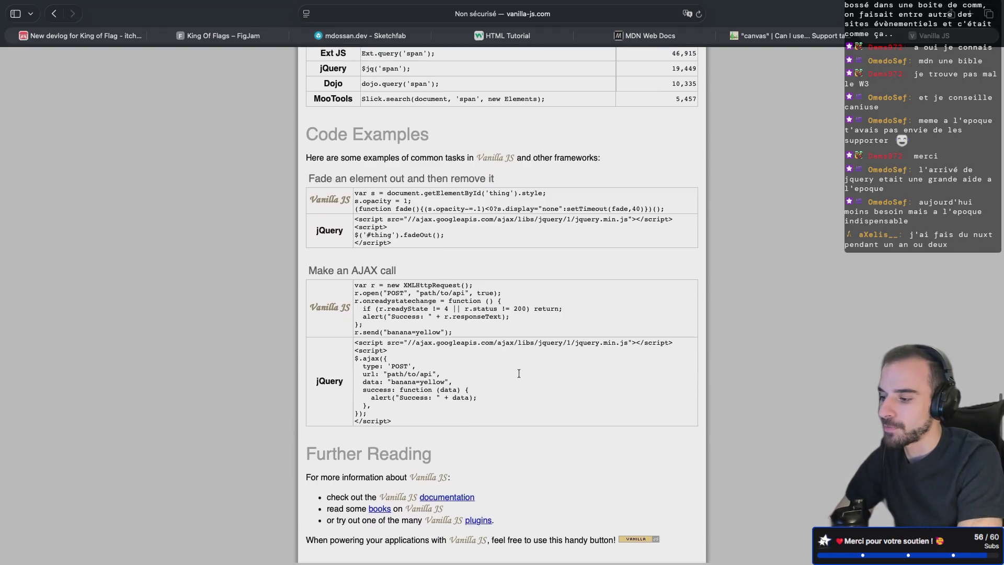
- Browse the Vanilla JS versus jQuery code examples, then switch to the caniuse.com canvas tab
scroll(519, 372, "up", 5)
scroll(519, 373, "down", 5)
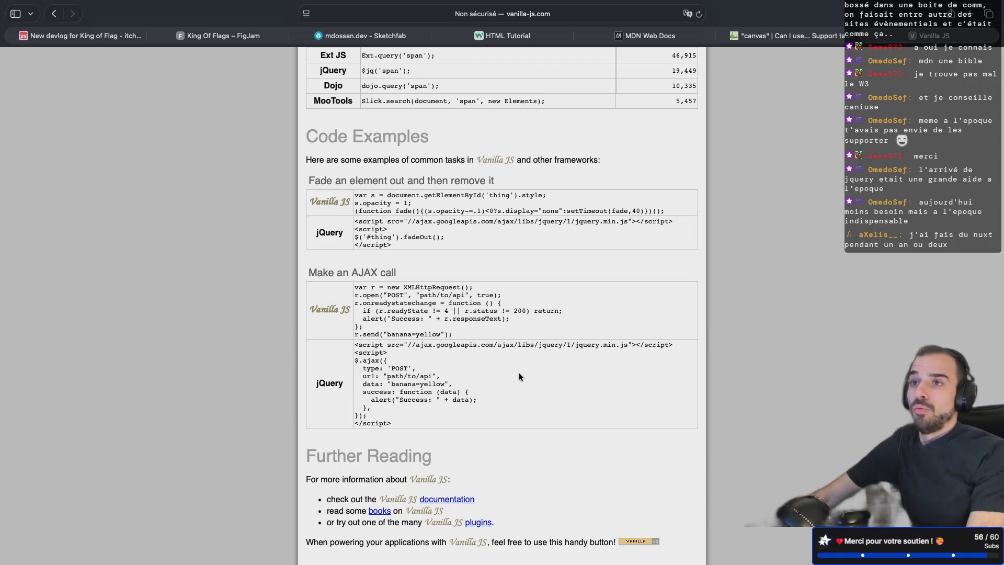
scroll(511, 268, "up", 15)
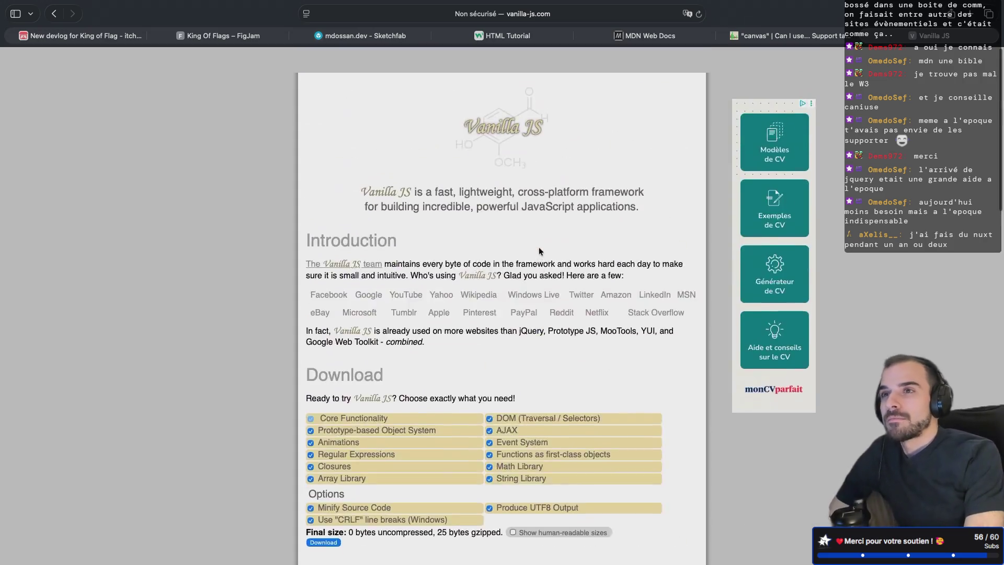
scroll(539, 248, "down", 15)
scroll(538, 246, "up", 15)
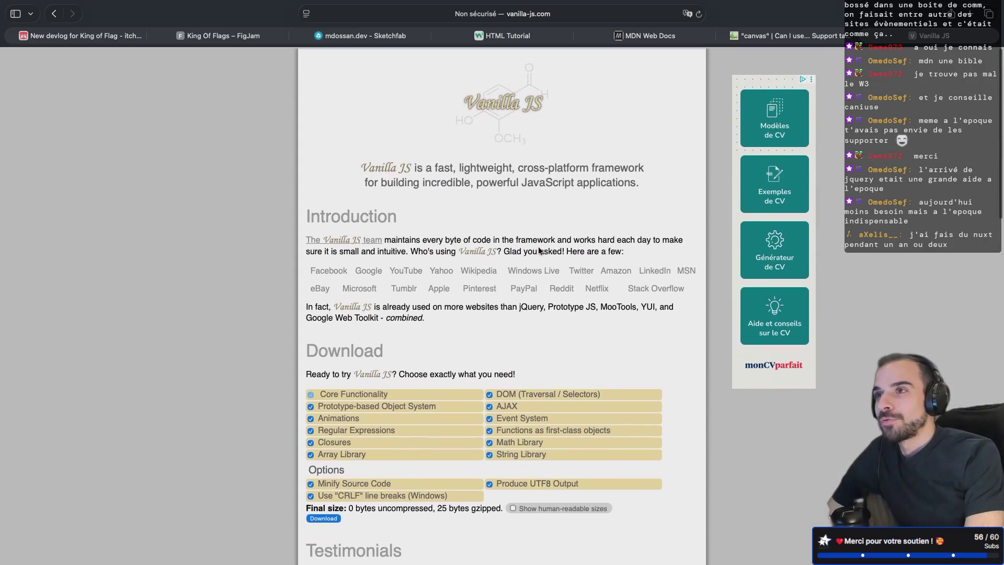
scroll(538, 247, "down", 12)
scroll(539, 246, "down", 5)
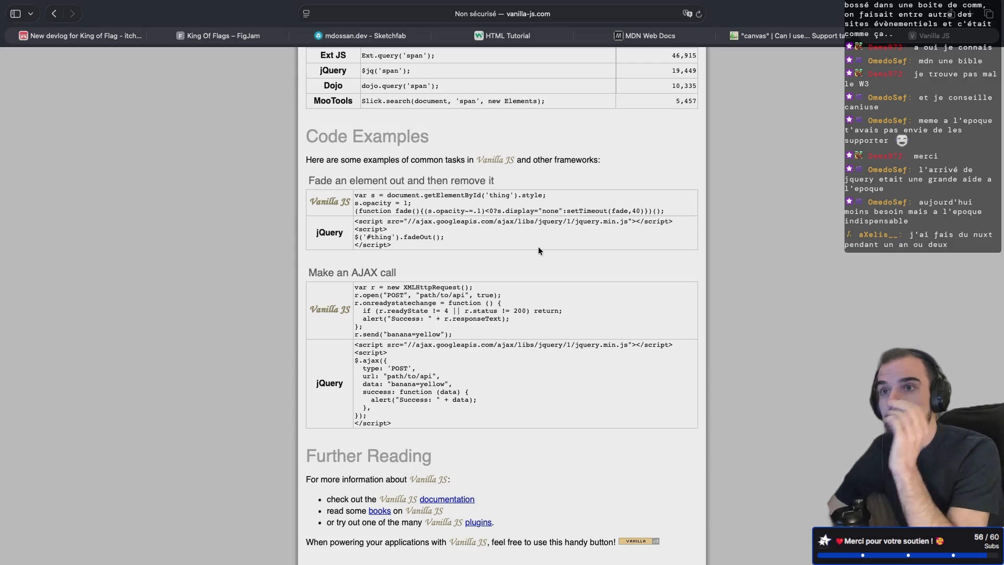
left_click(869, 35)
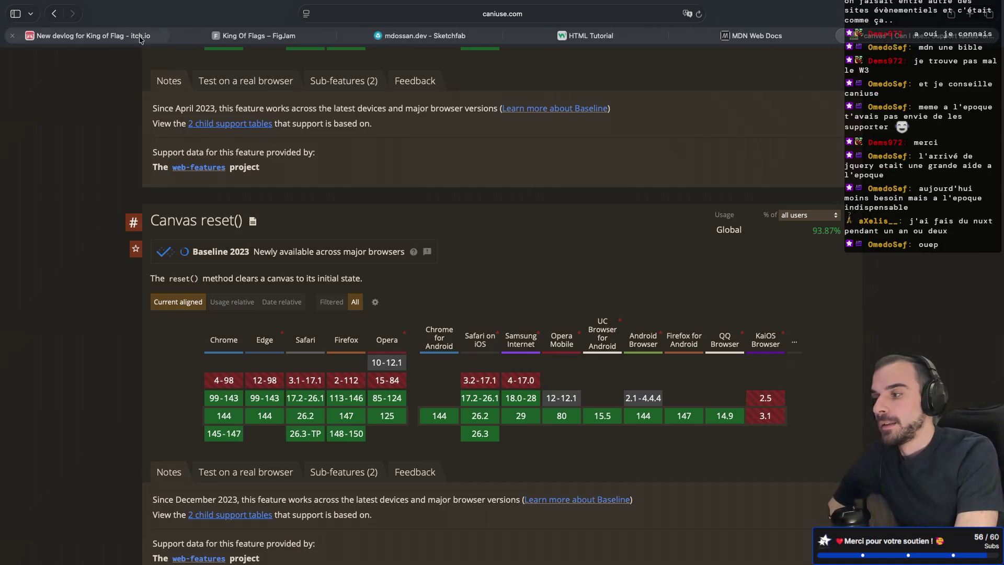
- Back in the devlog editor, add a <p> paragraph reading 'This time we tested with 6'
left_click(123, 37)
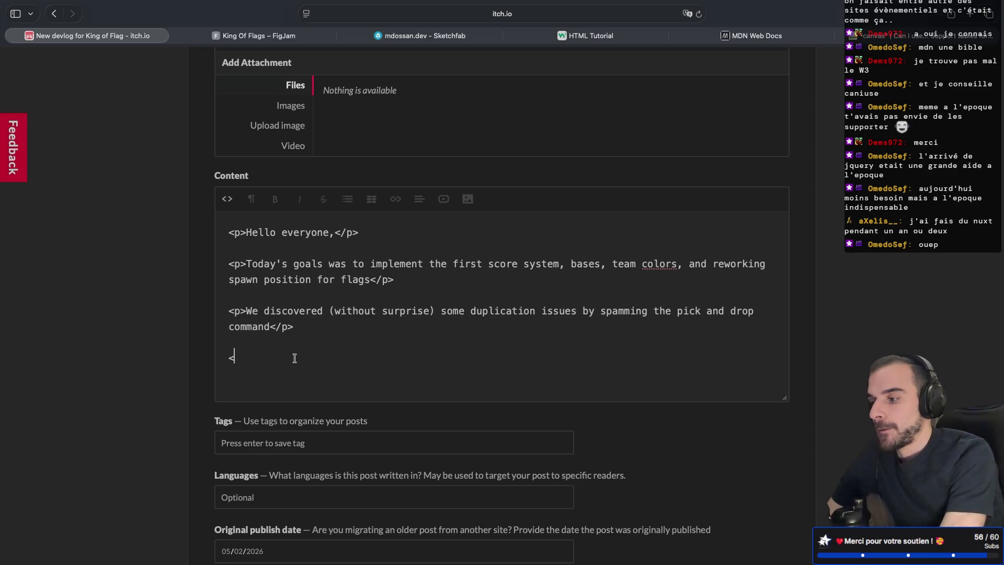
type("p><")
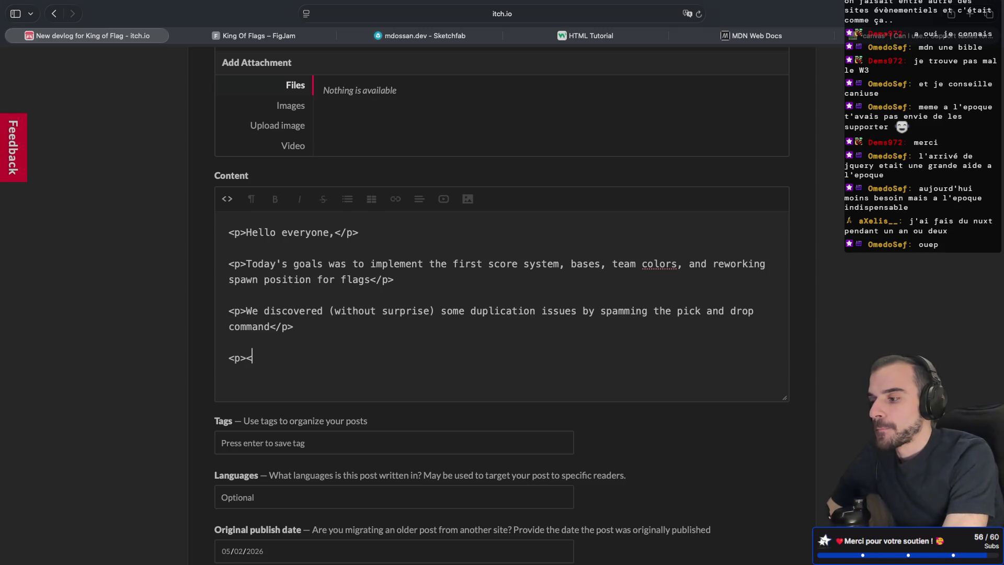
type(";")
type("p>")
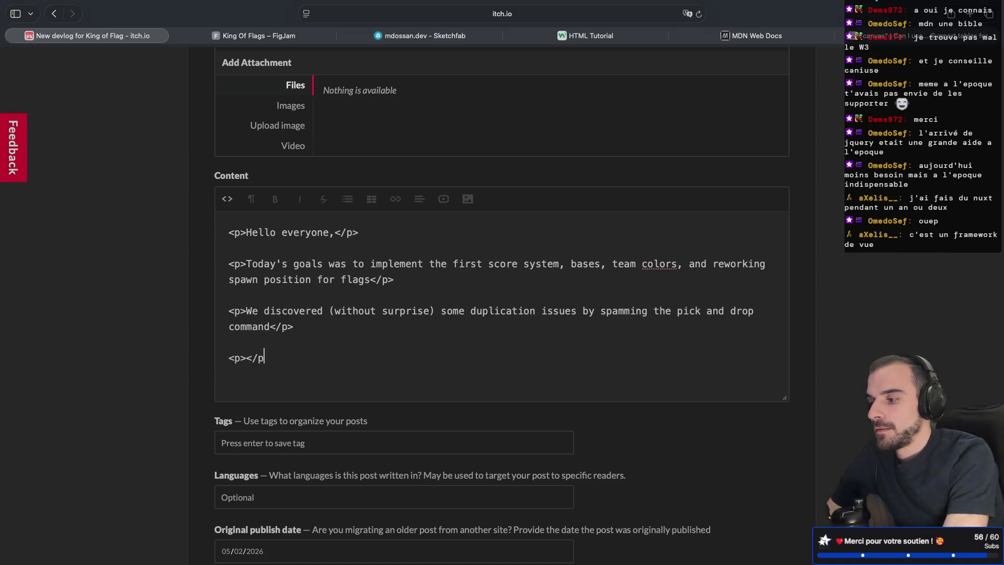
left_click(246, 357)
type("this")
key("BackSpace")
key("BackSpace")
key("BackSpace")
type("This time wi")
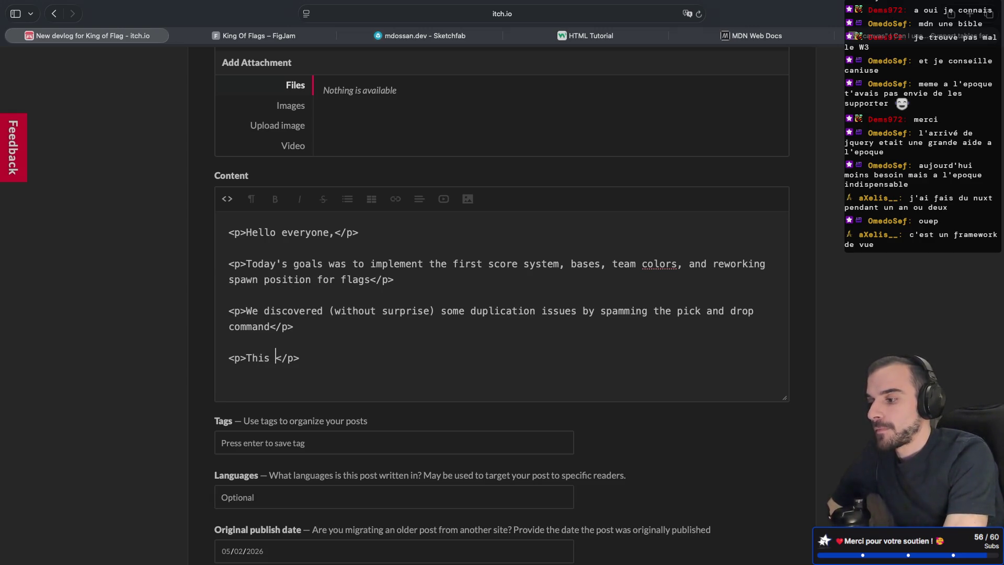
key("BackSpace")
type("e testing")
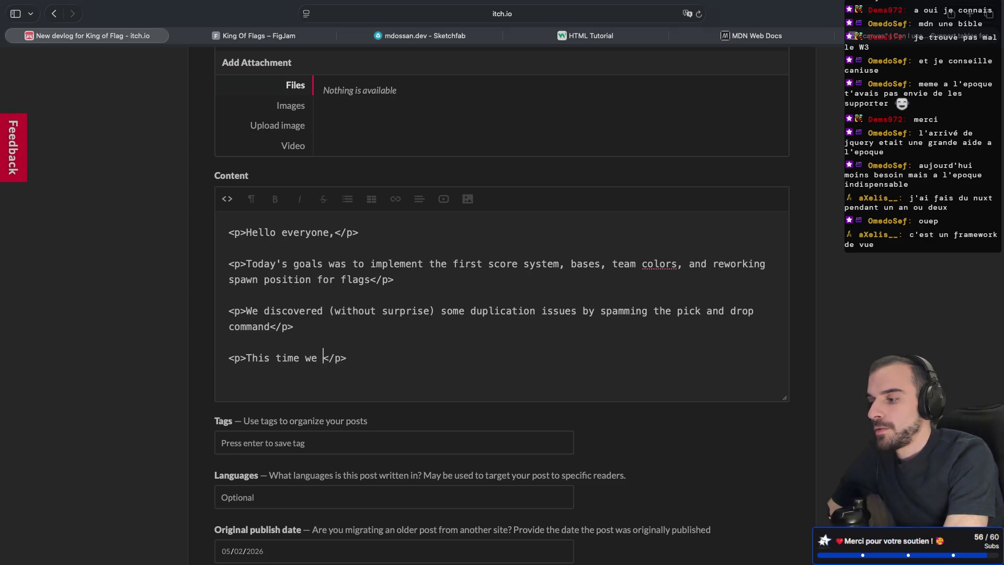
key("BackSpace")
key("BackSpace")
key("BackSpace")
type("ed with ")
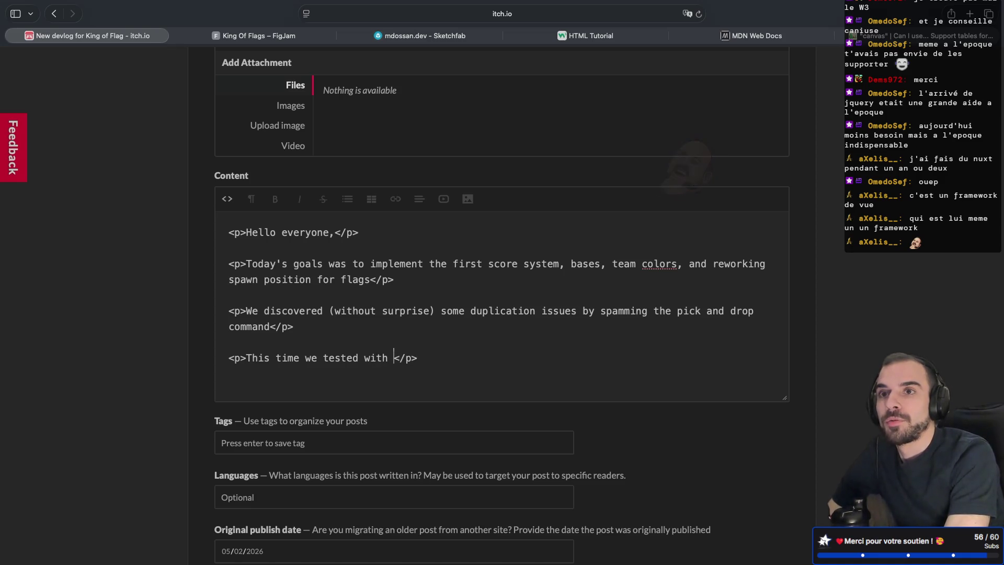
type("6")
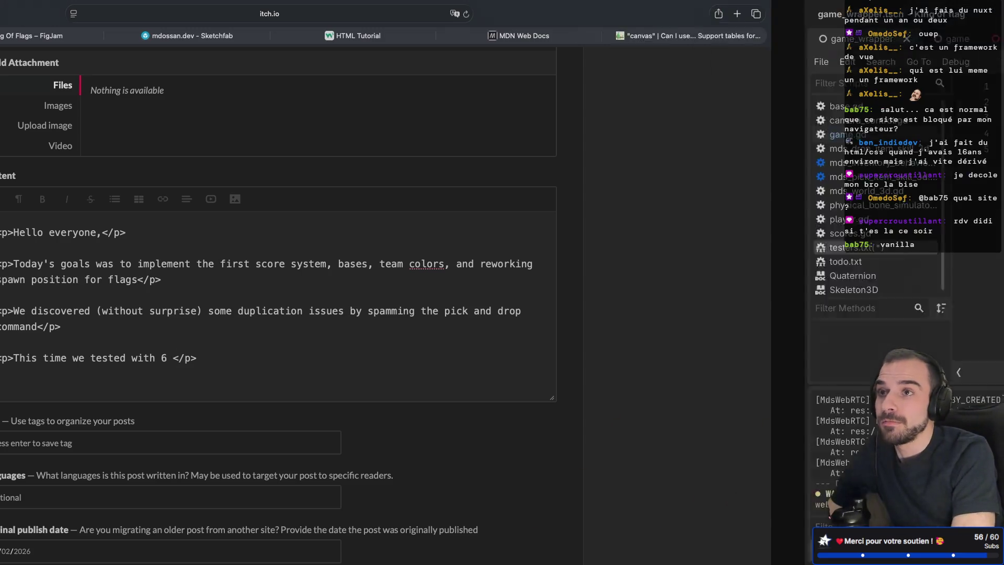
key("ctrl+Right")
key("ctrl+Right")
key("ctrl+Left")
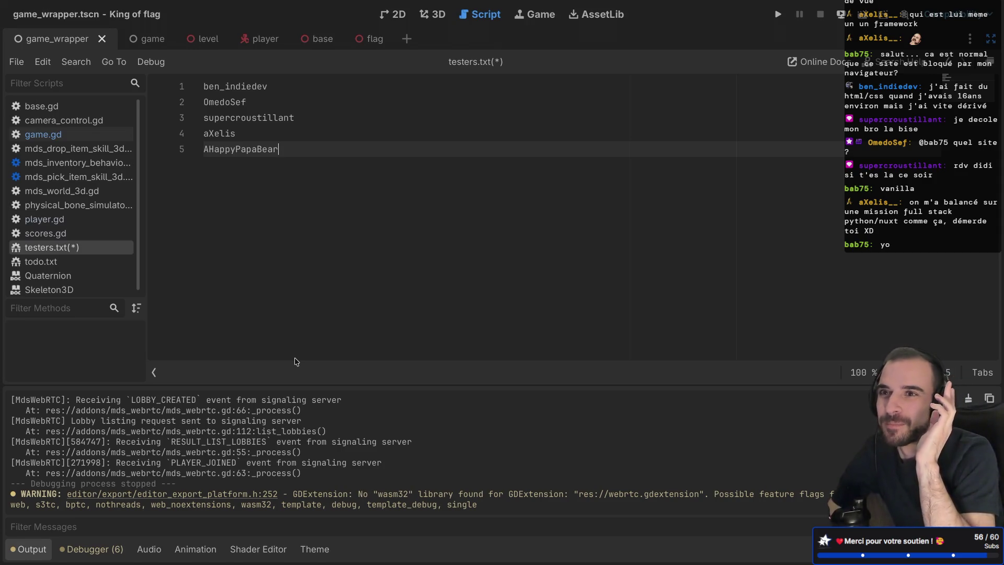
key("super+Tab")
key("ctrl+Left")
key("ctrl+Left")
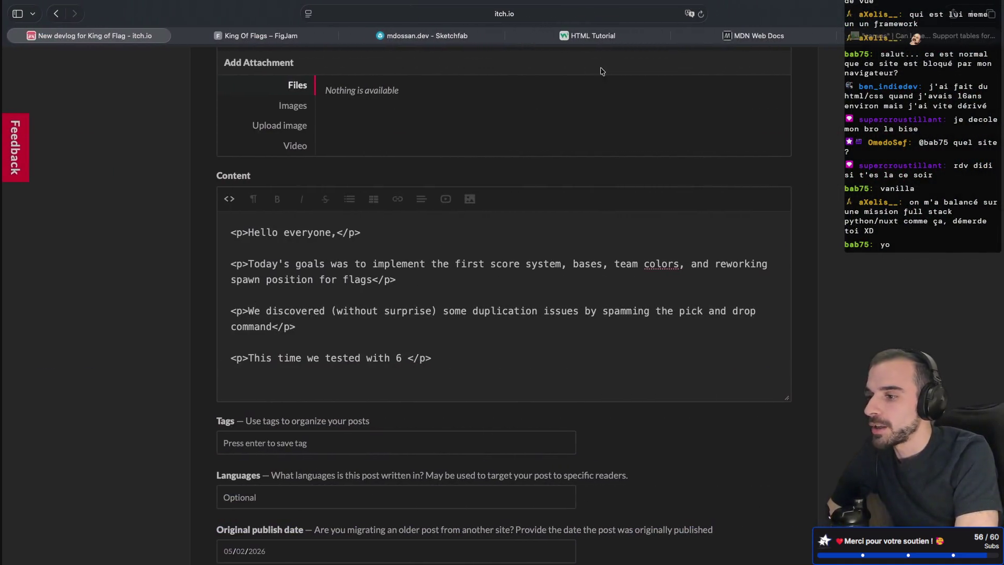
left_click(799, 36)
- Load the Vanilla JS site in the Can I use tab, select its URL, and return to Godot
left_click(899, 36)
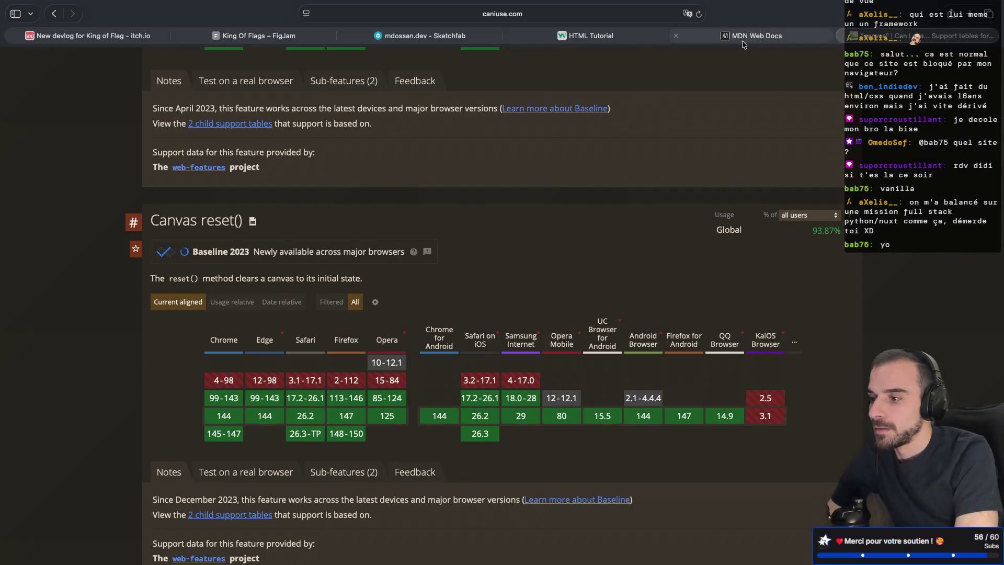
left_click(556, 22)
type("vanilla js")
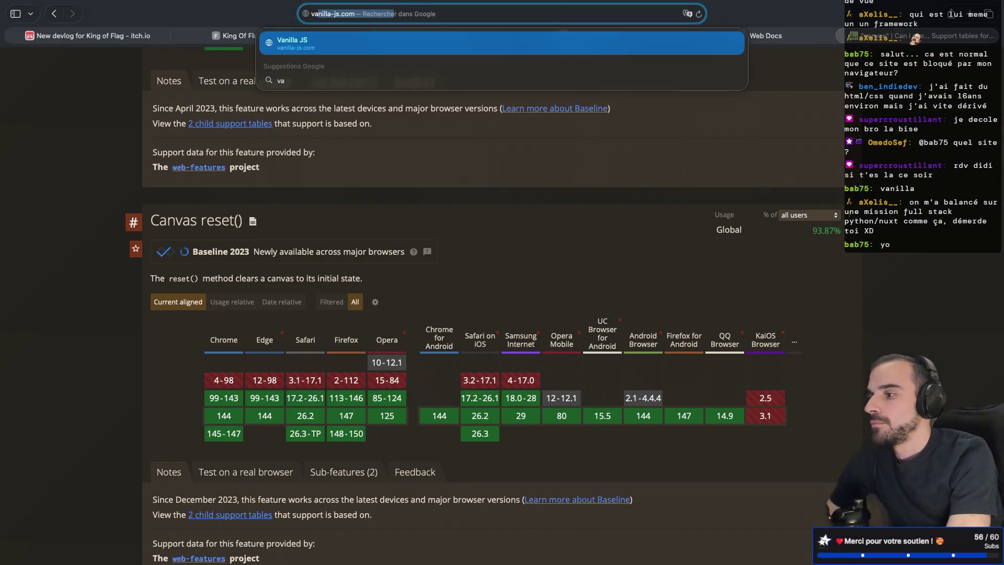
key("Return")
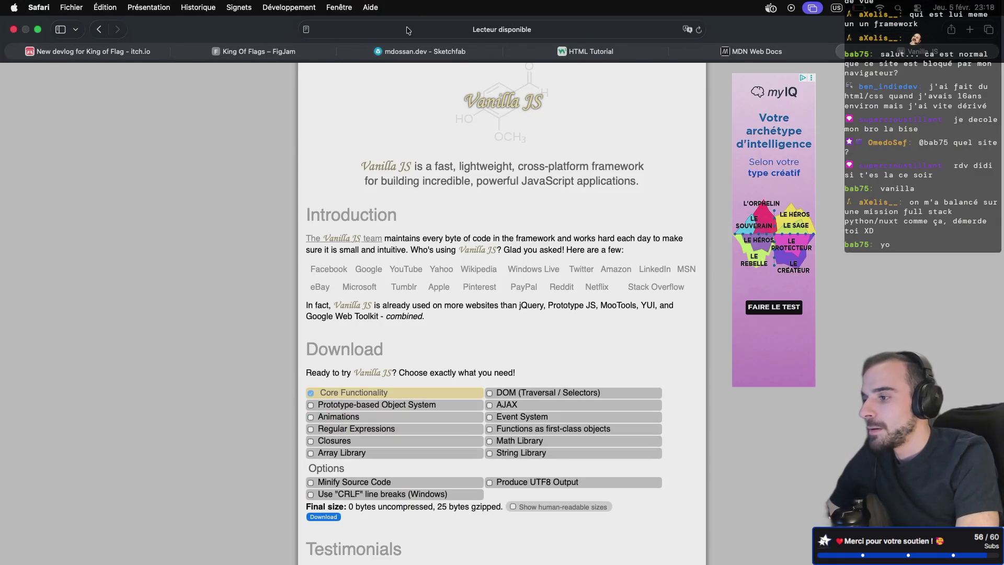
left_click(368, 31)
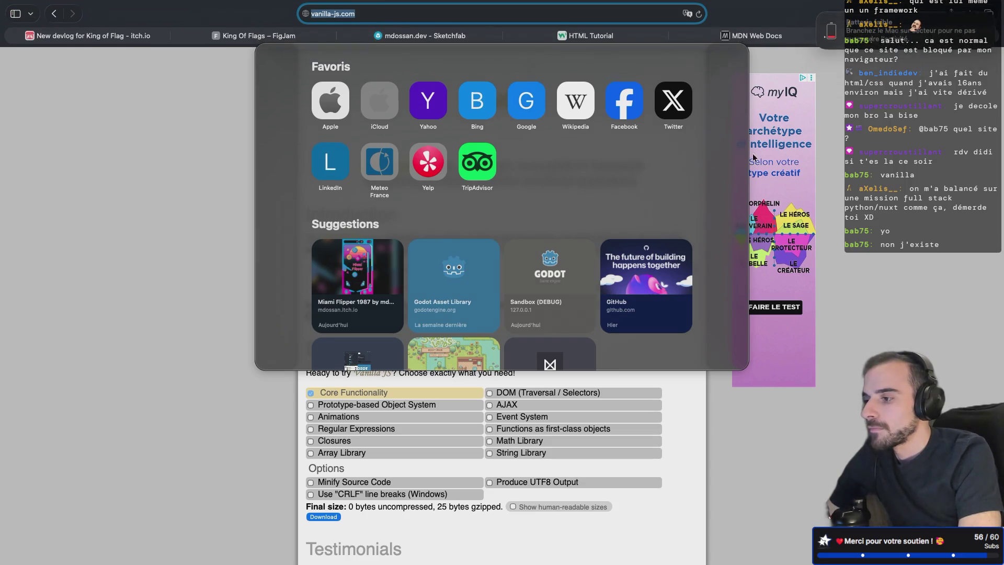
key("super+Tab")
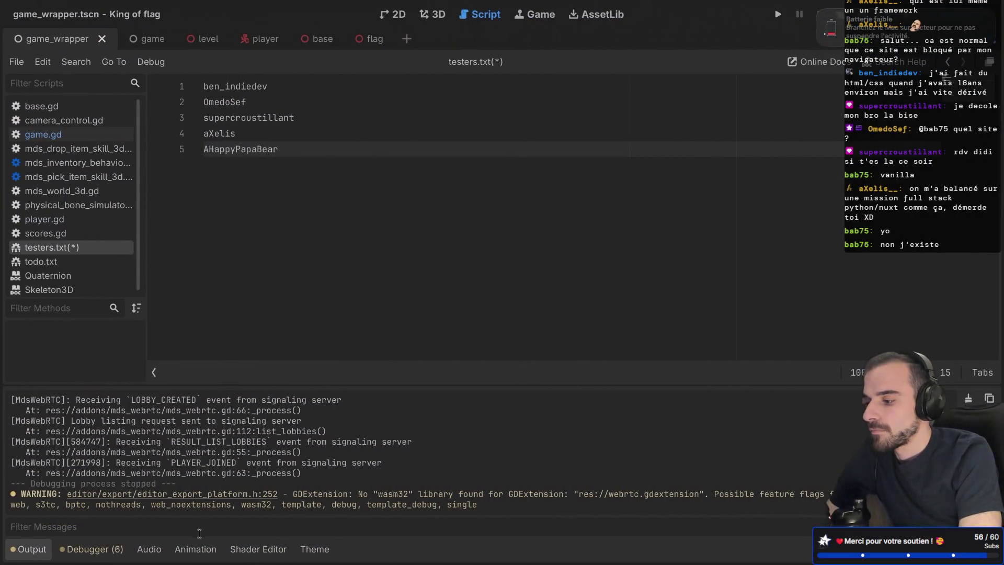
- Paste the Vanilla JS address into Godot's Output filter twice, clearing it each time, then leave for the desktop
type("http://vanilla-js.com")
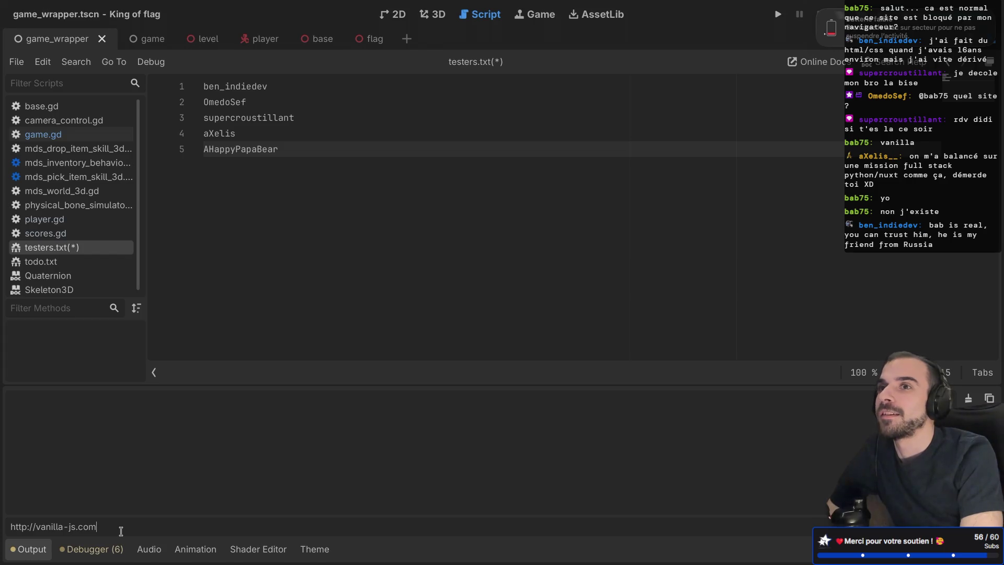
key("ctrl+a")
key("ctrl+c")
key("BackSpace")
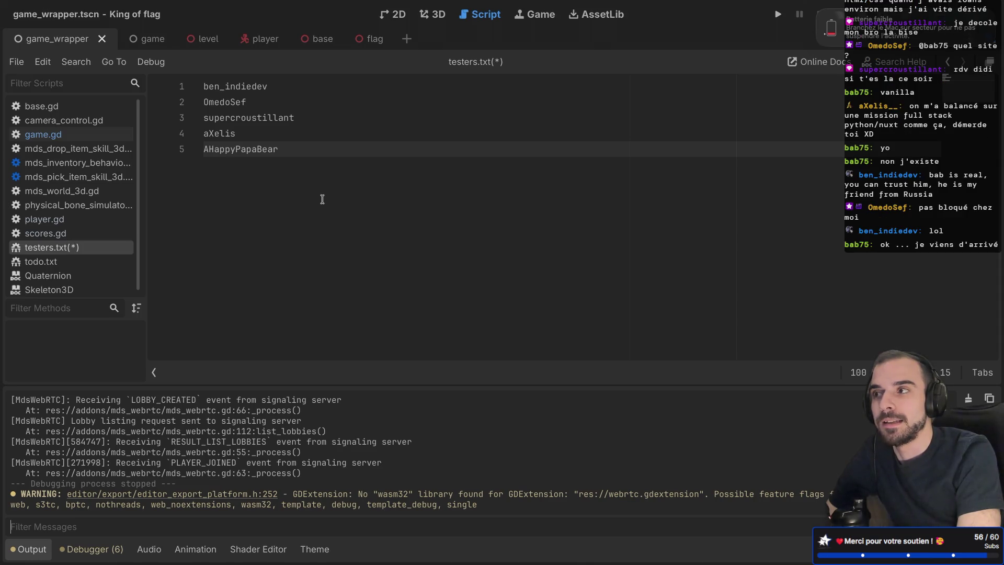
key("ctrl+v")
double_click(11, 526)
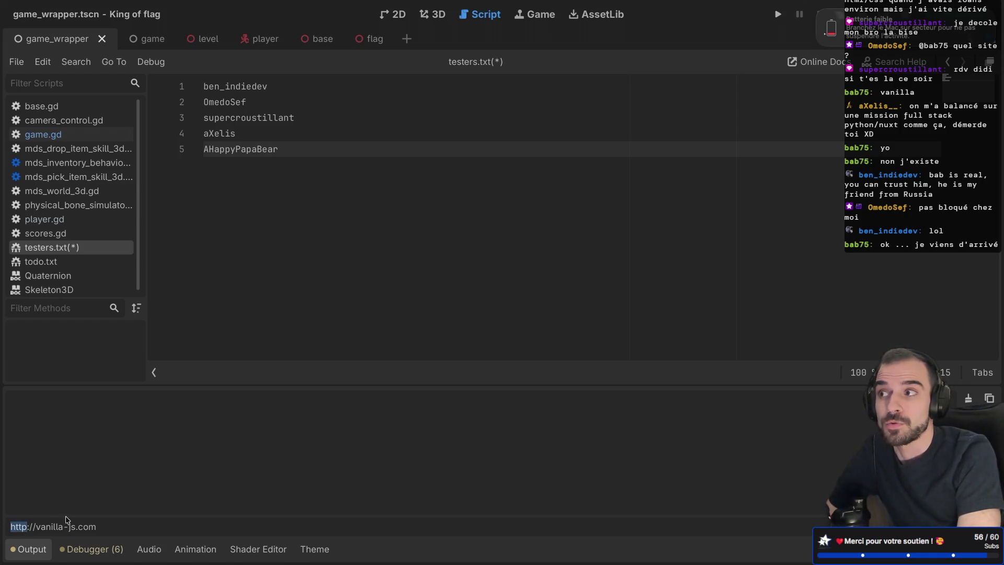
triple_click(119, 523)
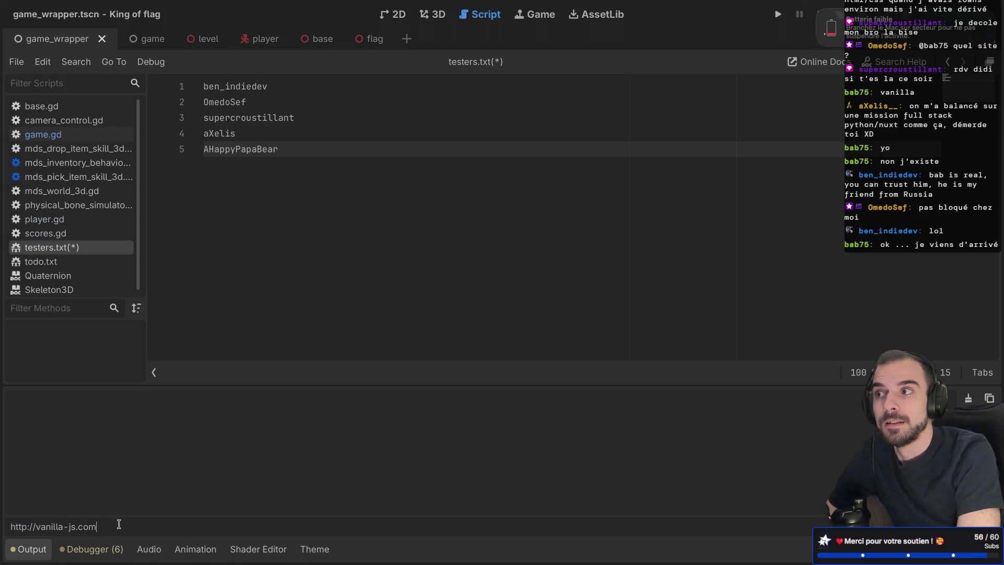
key("BackSpace")
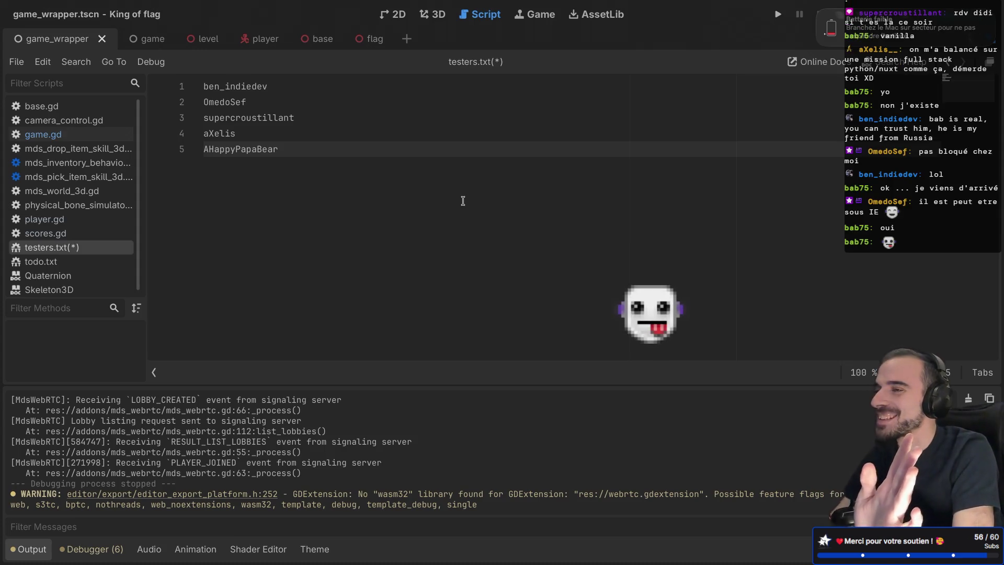
key("ctrl+Left")
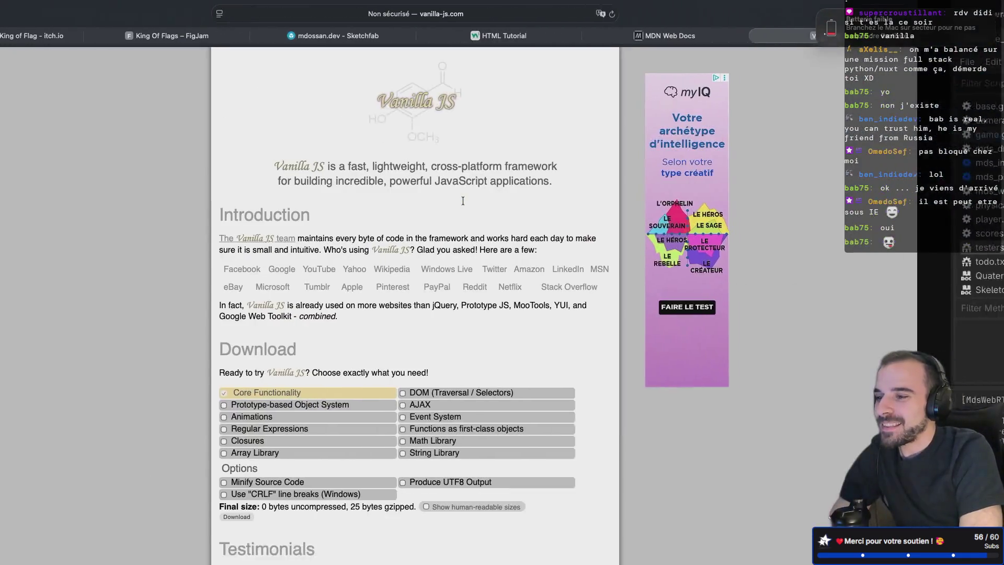
key("ctrl+Left")
key("ctrl+Left")
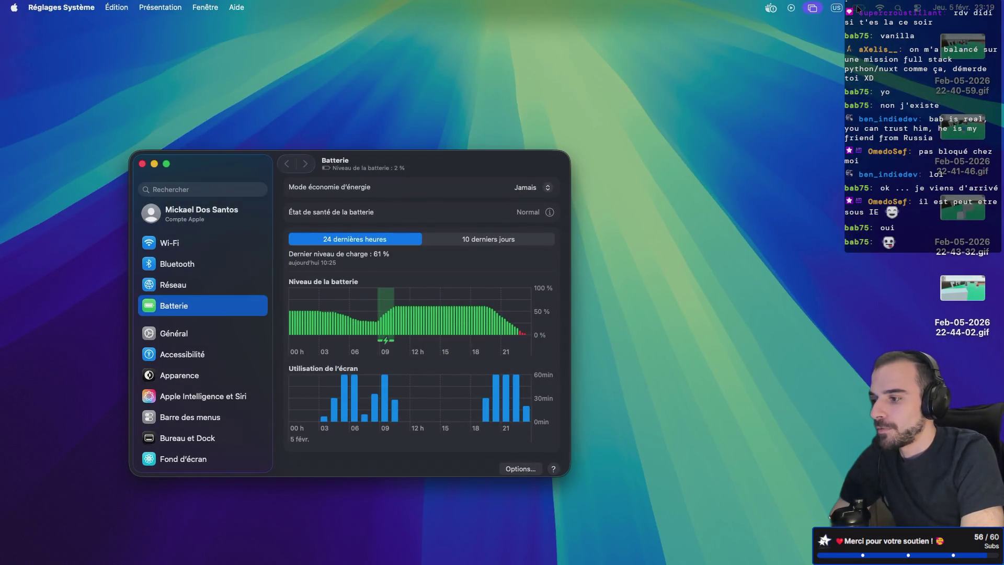
- Check the battery charge in Battery settings, then return to Safari showing vanilla-js.com
left_click(858, 7)
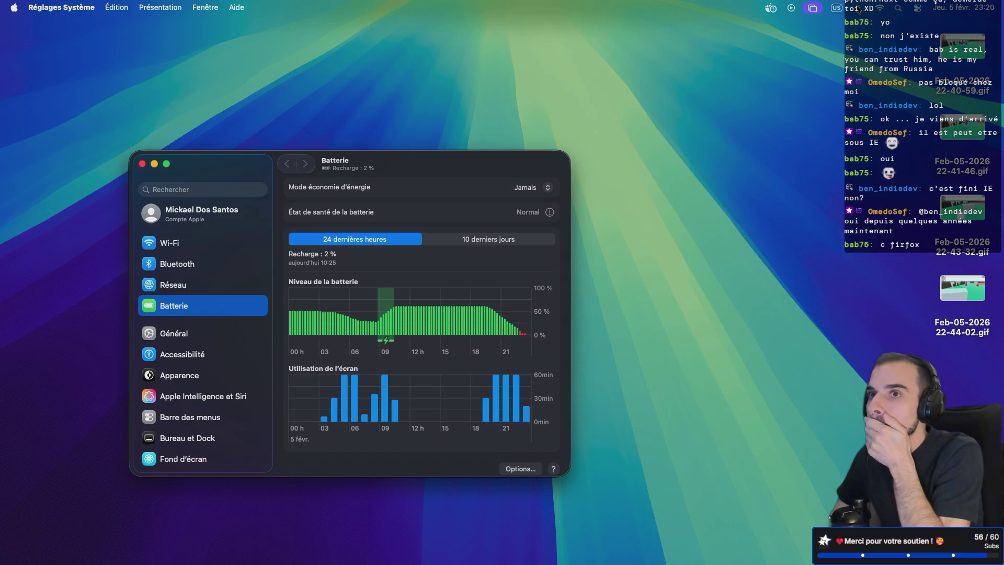
key("ctrl+Right")
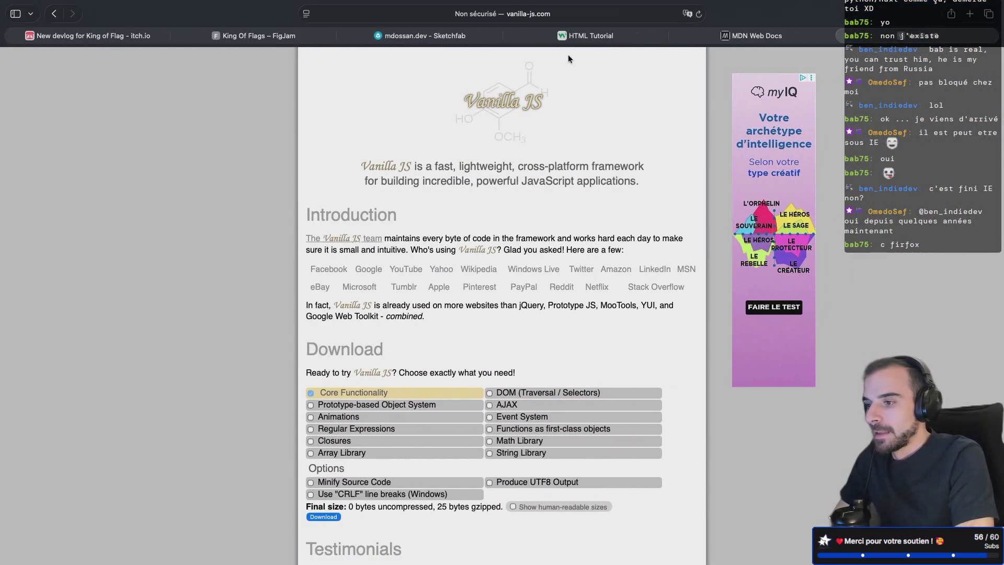
- Back in the devlog editor, add '6 players ! The experience was still smooth !' to the last paragraph
left_click(843, 35)
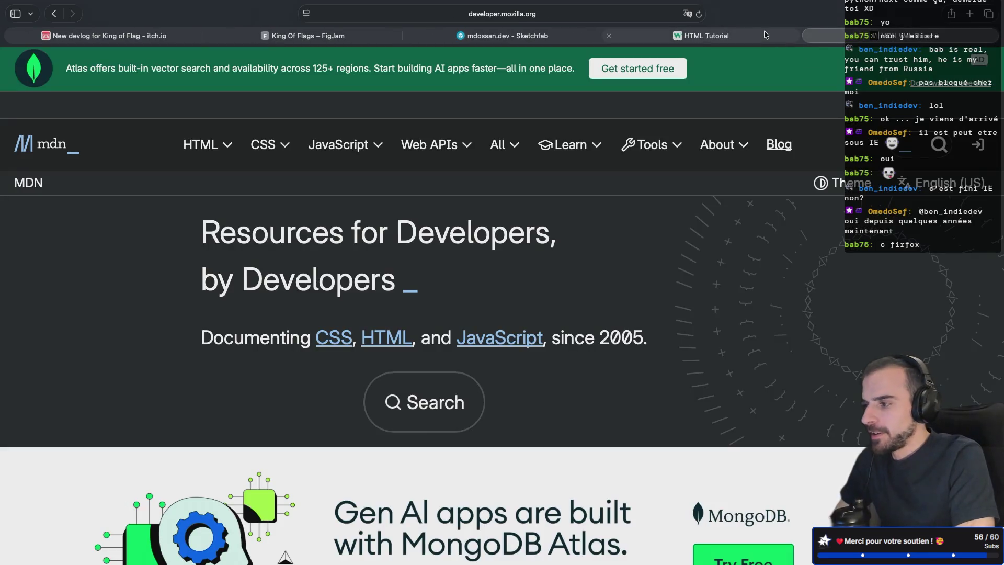
left_click(138, 31)
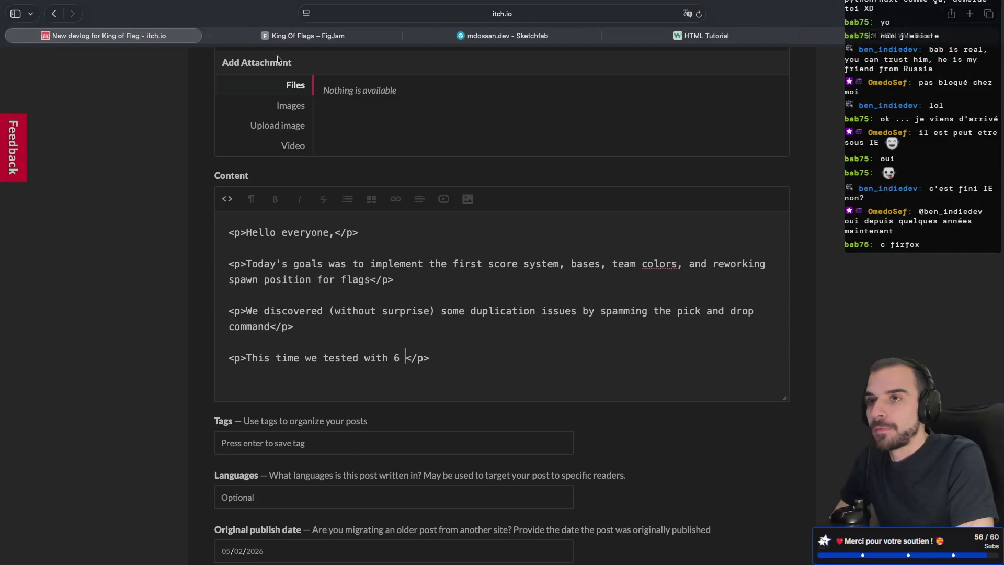
scroll(441, 333, "down", 1)
key("BackSpace")
key("BackSpace")
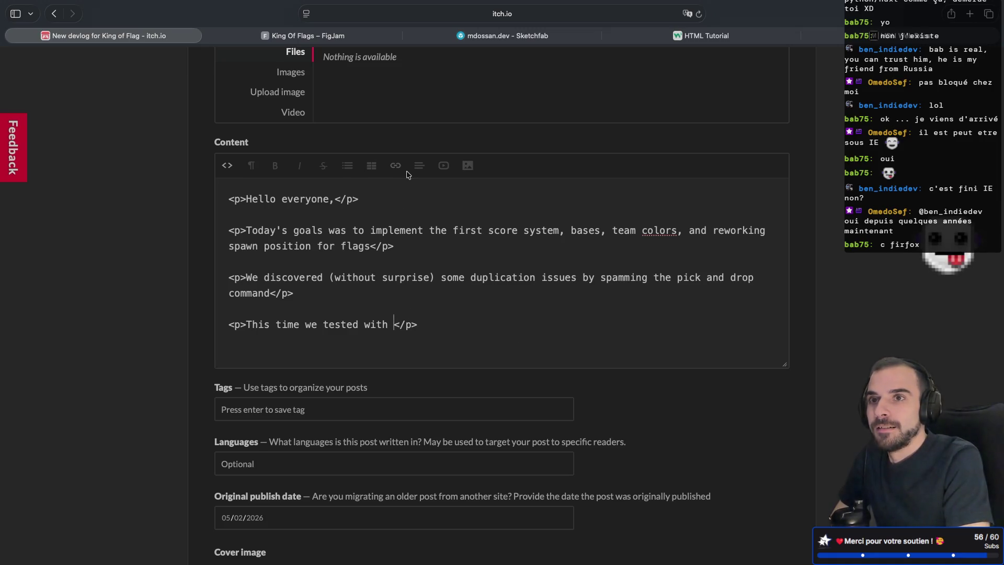
left_click(276, 324)
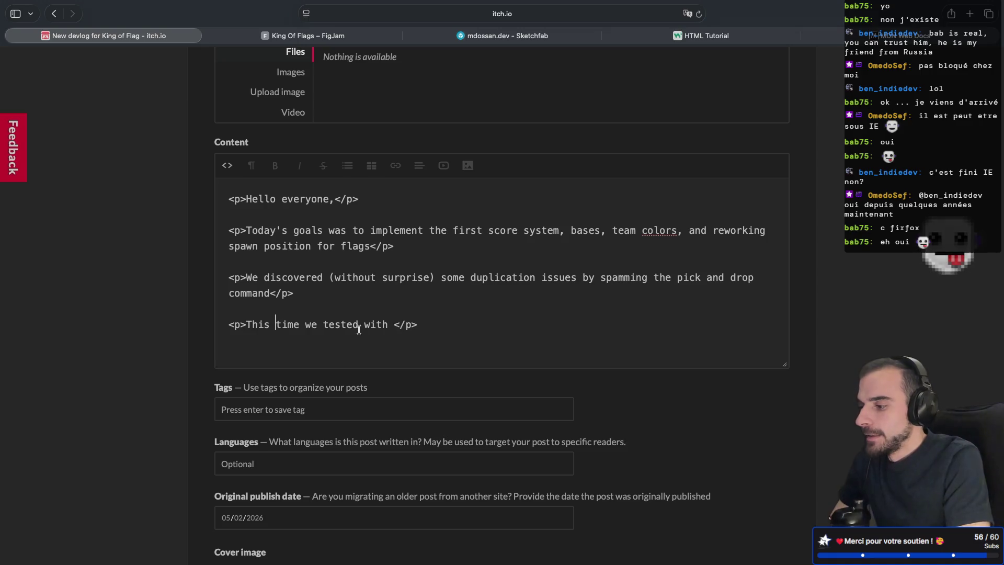
left_click(393, 324)
type("6")
type(" players ! ")
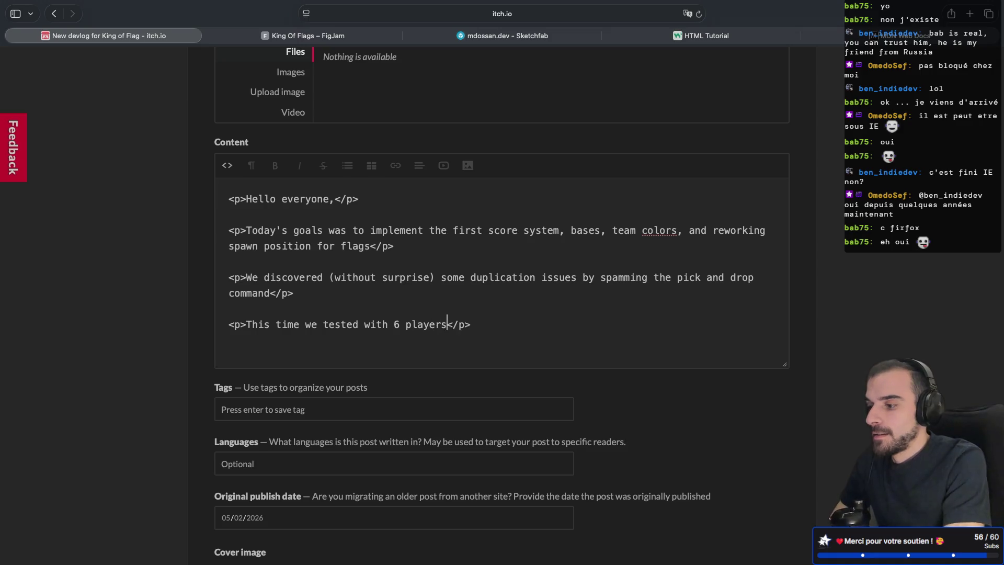
type("The exper")
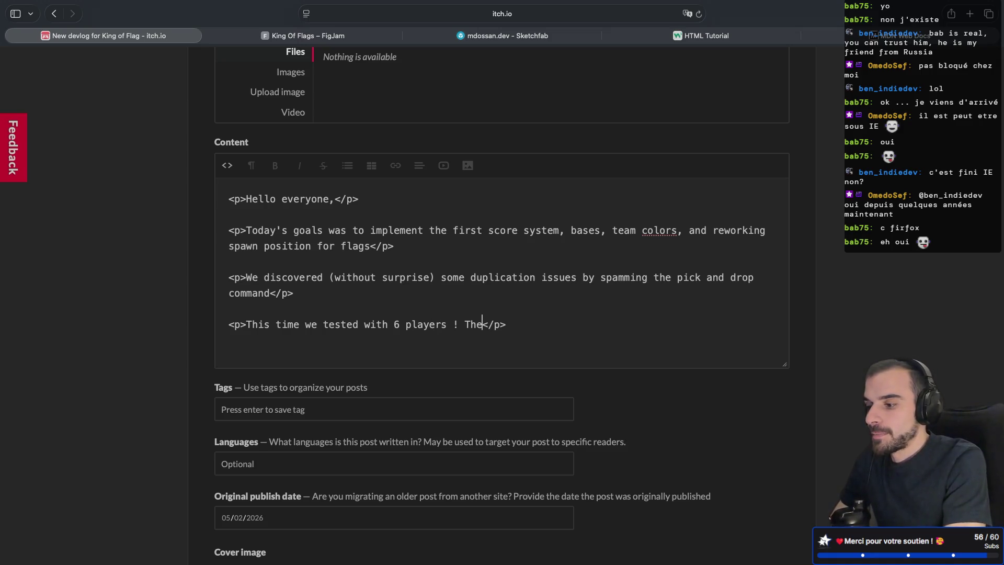
type("ience was st")
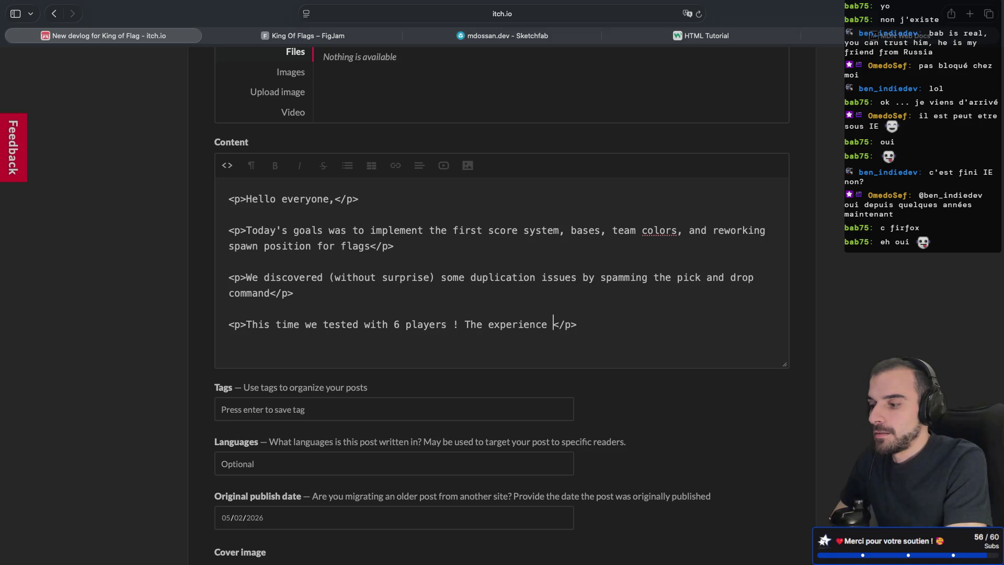
type("ill s")
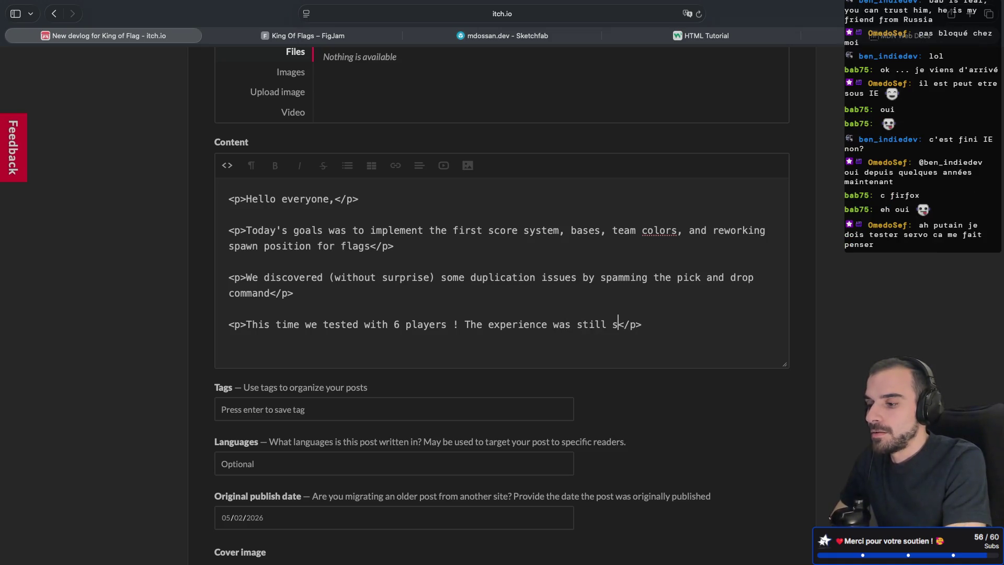
type("mooth")
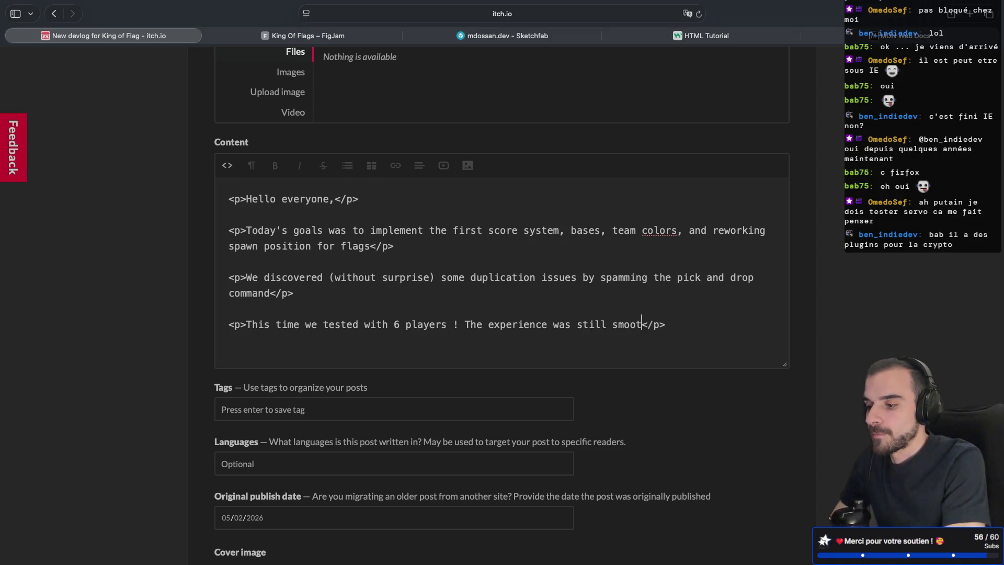
type(" !")
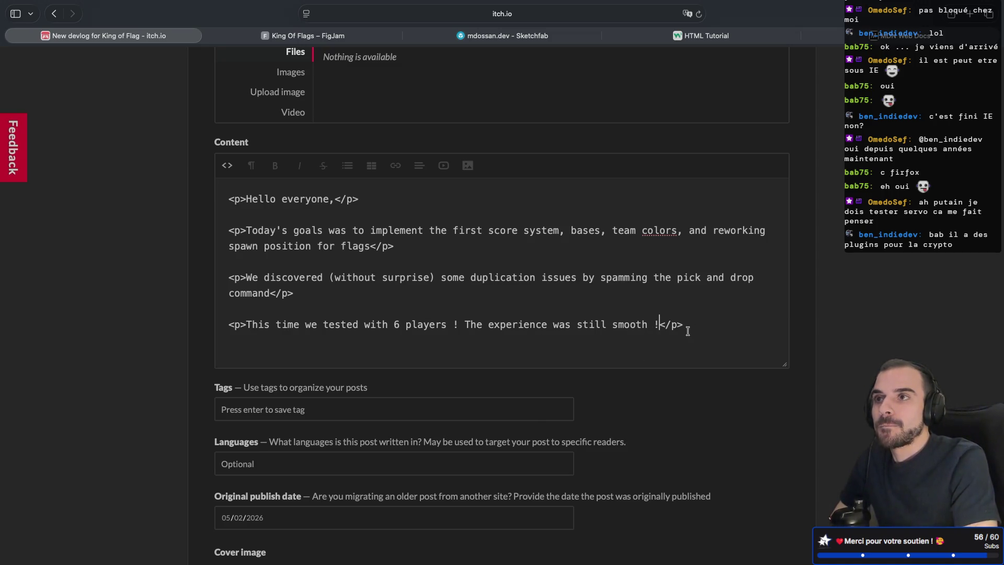
- Append ', but we have to address' after 'smooth', then delete 'address'
left_click(647, 324)
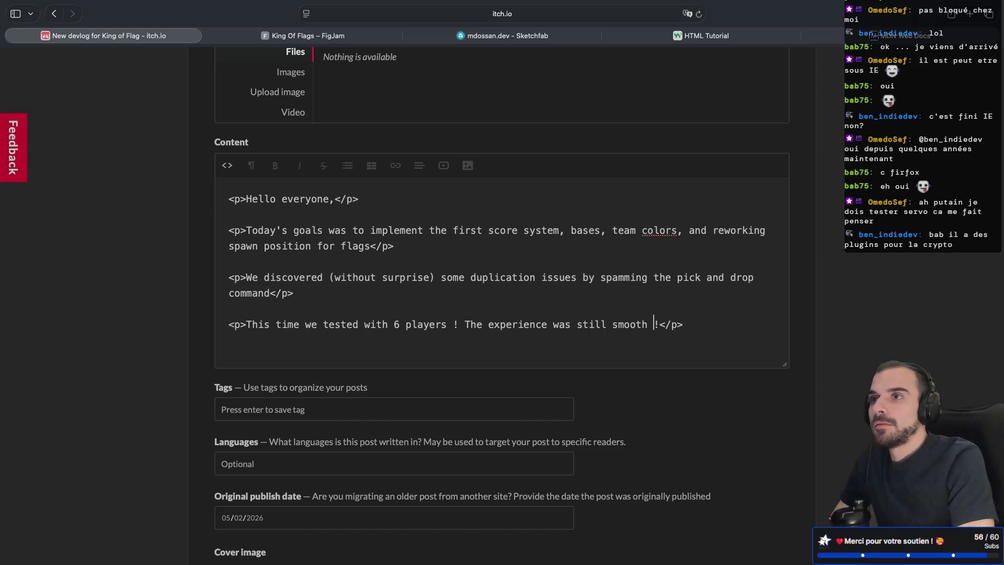
type(", but we ")
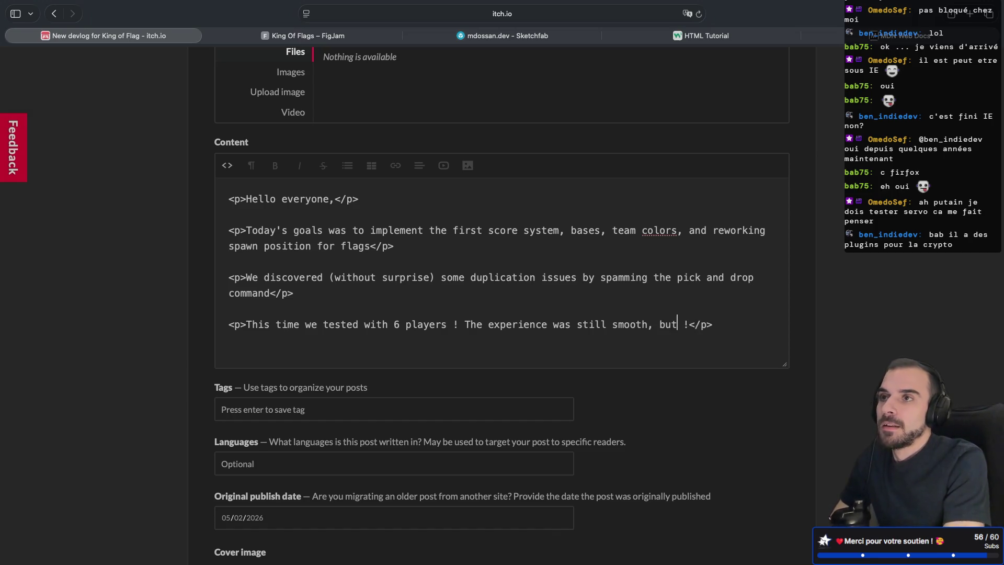
type("have to a")
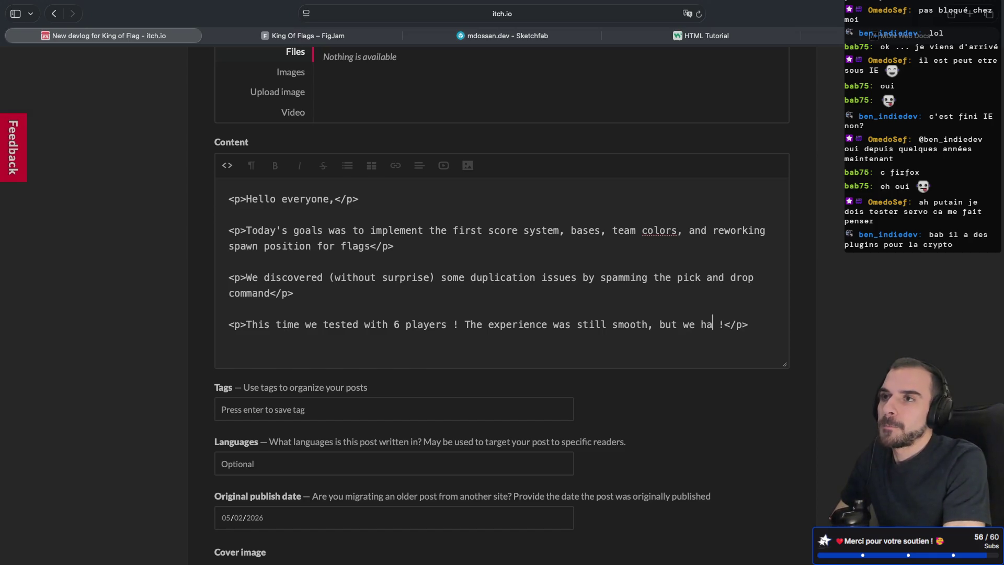
type("ddress")
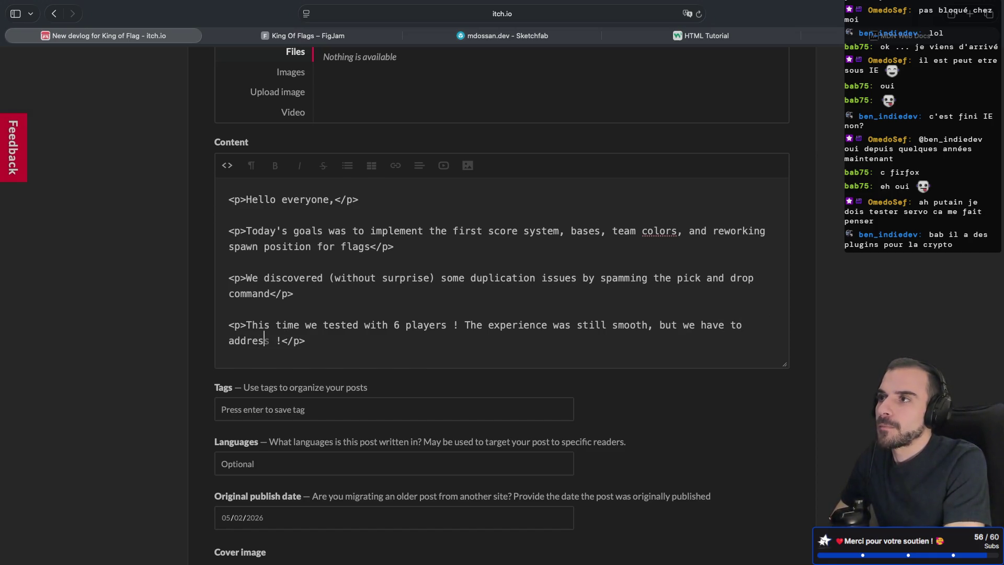
left_click(268, 340)
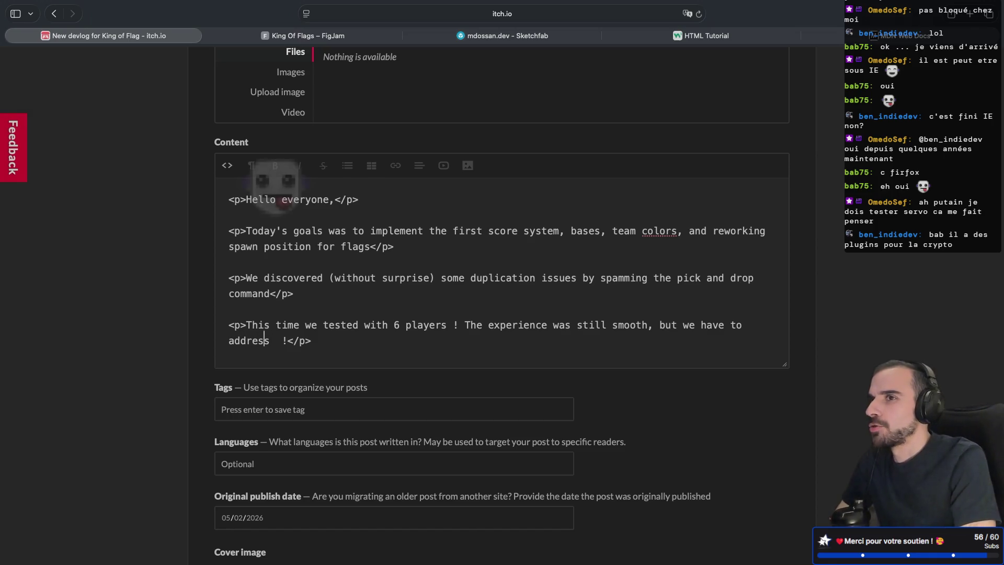
left_click(275, 340)
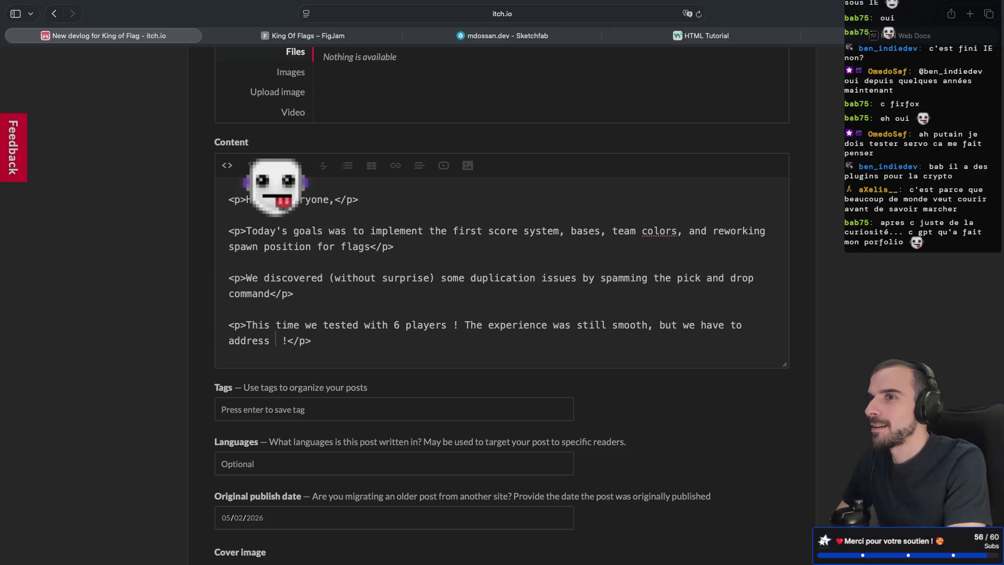
key("BackSpace")
key("BackSpace")
key("BackSpace")
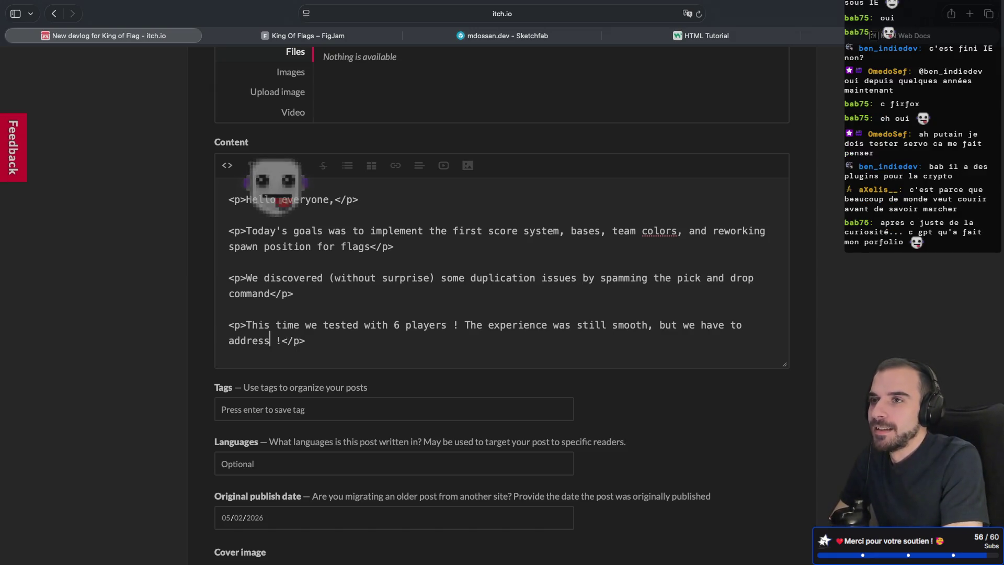
key("BackSpace")
key("BackSpace")
key("BackSpace")
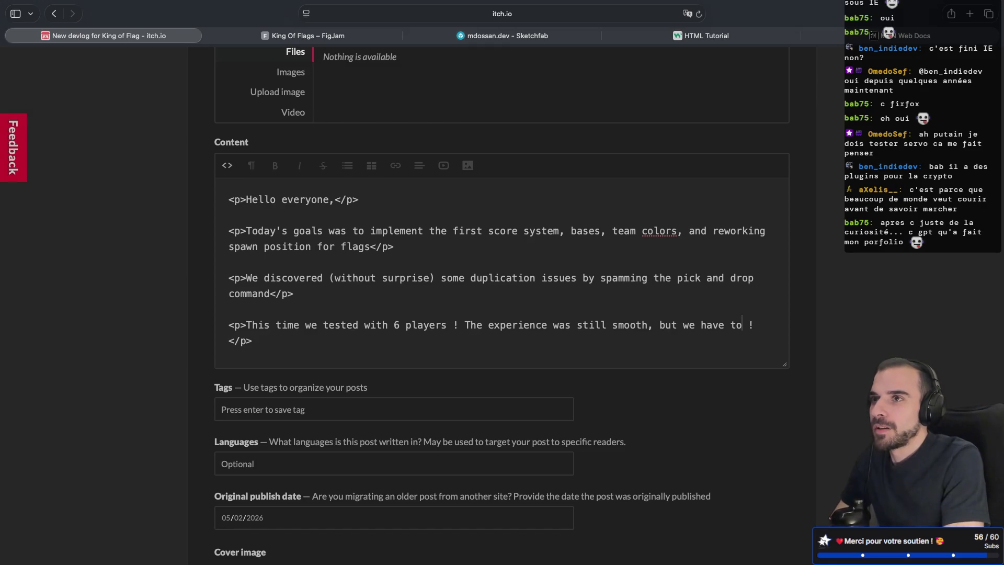
type("think")
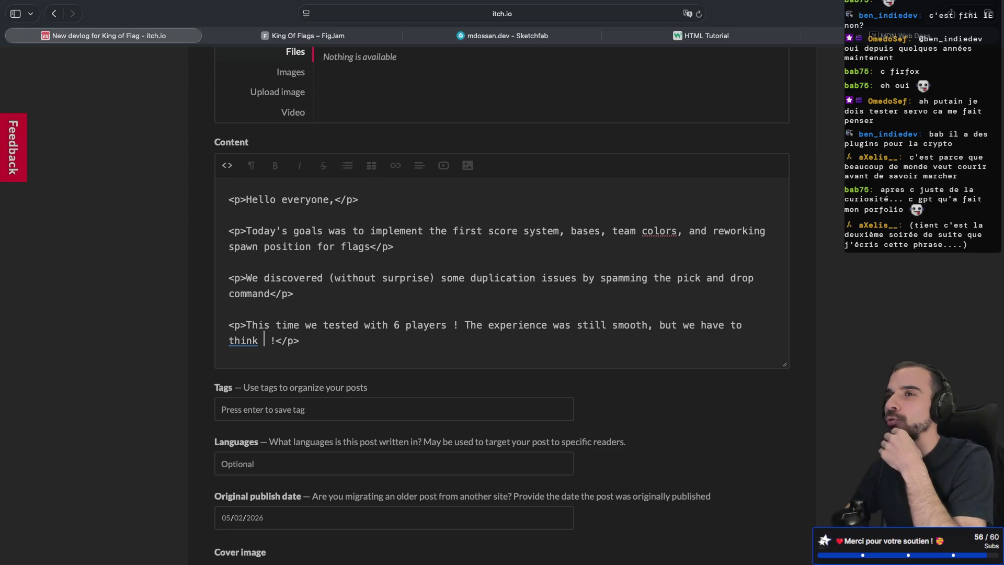
key("BackSpace")
key("BackSpace")
key("BackSpace")
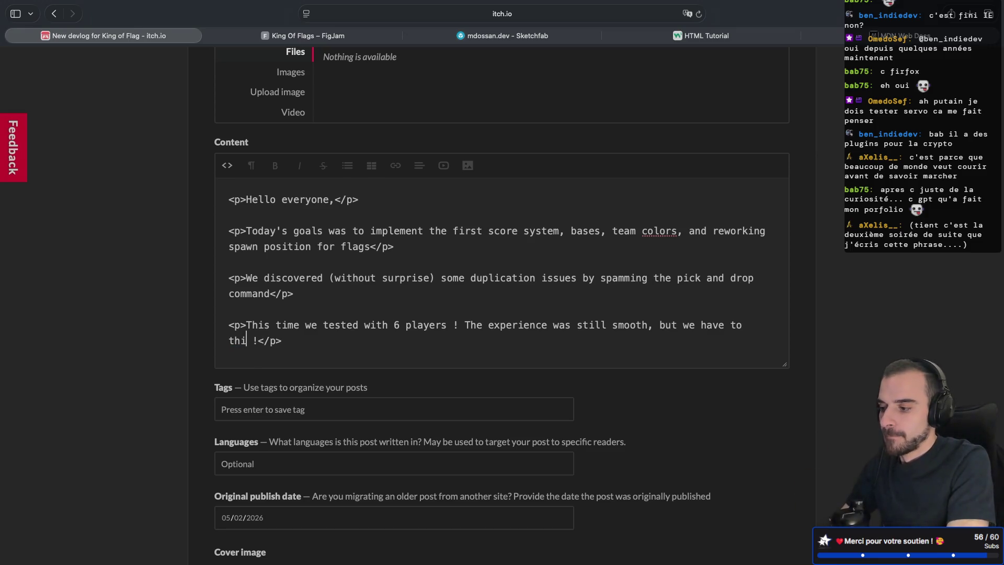
- Finish the paragraph with 'think about the spawn delay that can be annoying !' and add one new line after it
type("think")
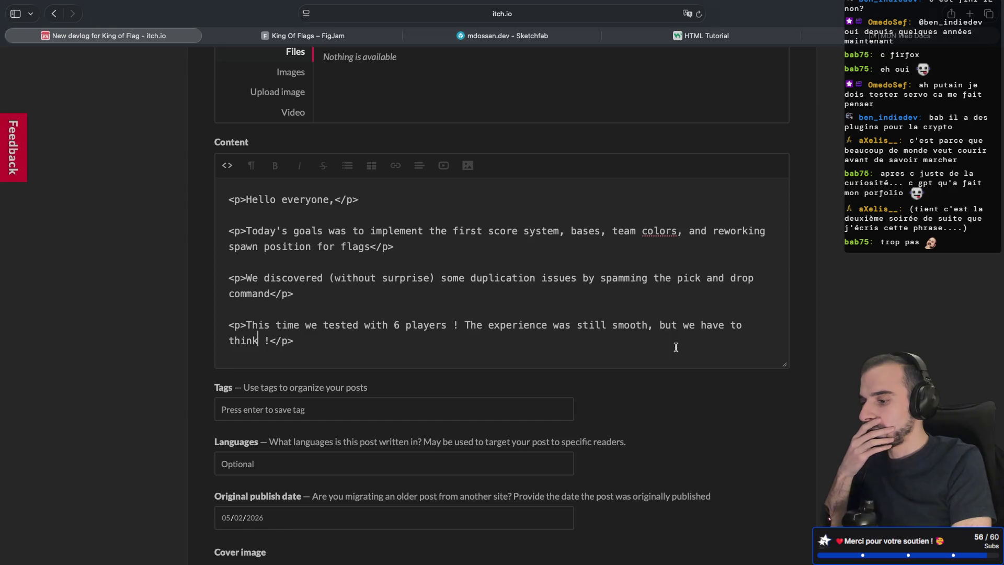
type("about the spa")
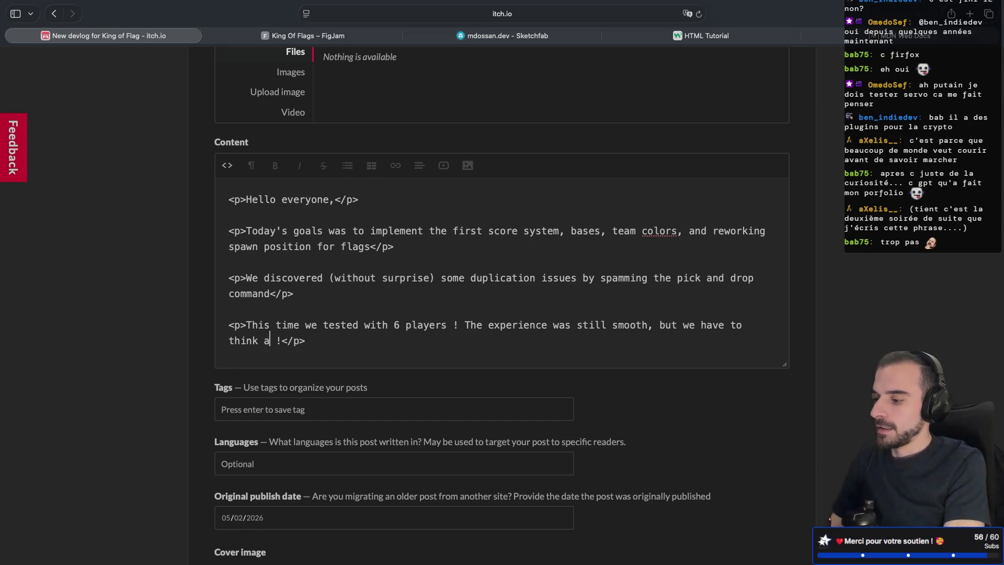
type("wn delay, t")
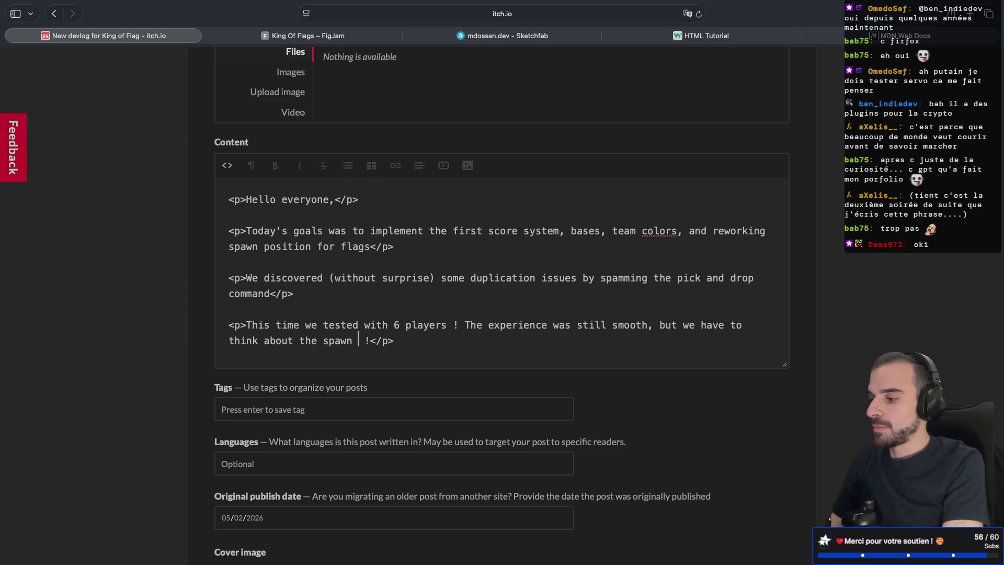
key("BackSpace")
key("BackSpace")
key("BackSpace")
type("that")
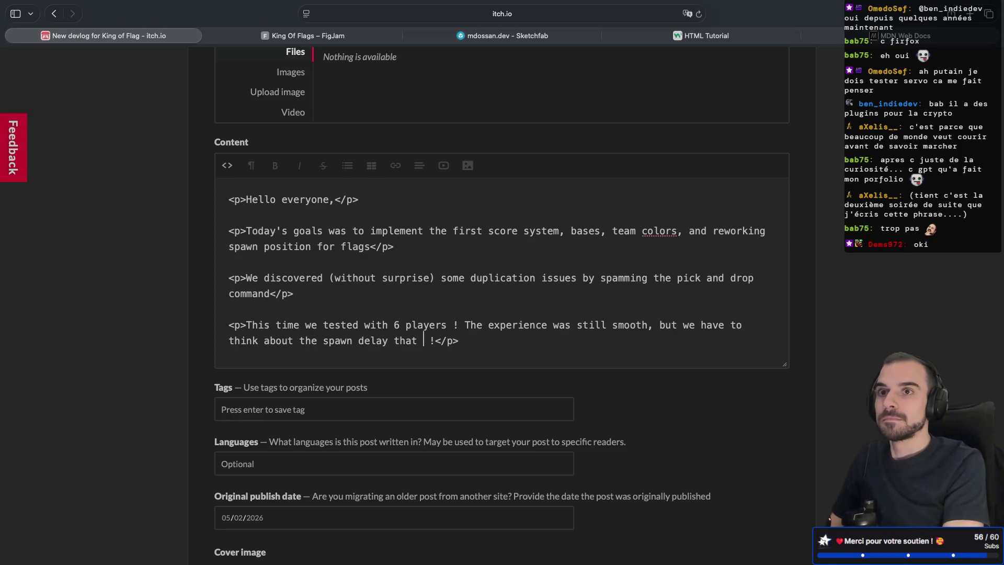
type(" can")
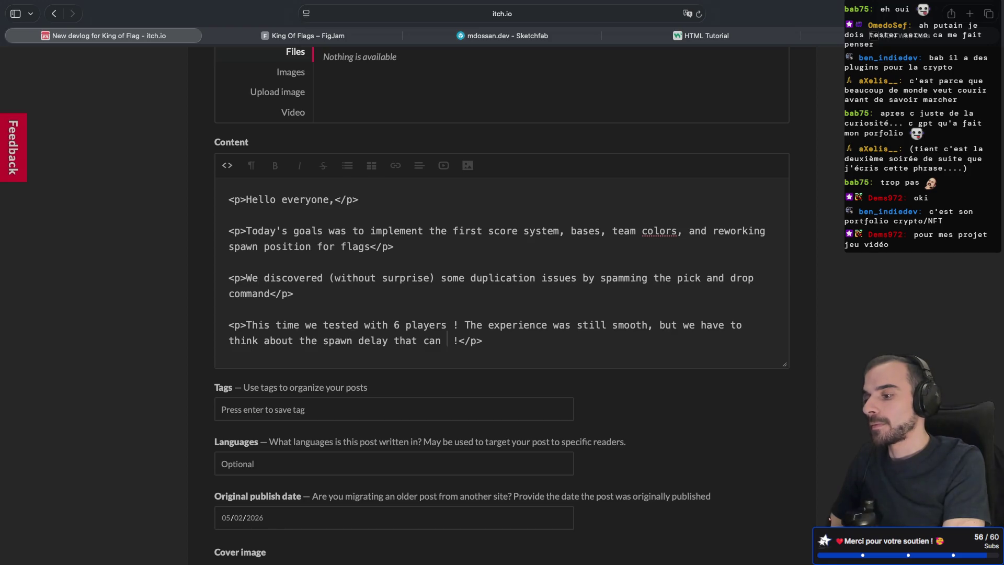
type("be annoying")
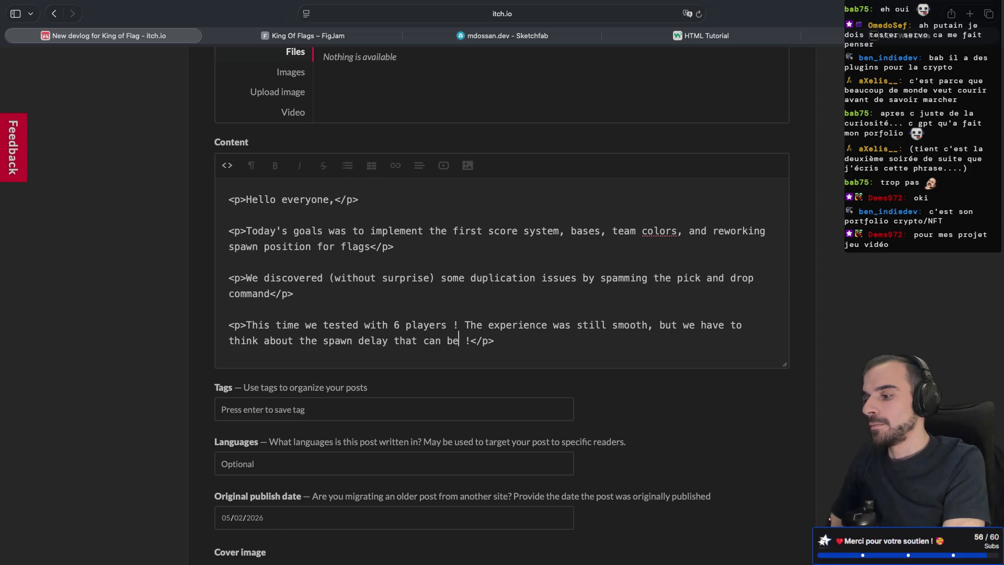
left_click(553, 341)
key("Return")
key("Return")
key("Return")
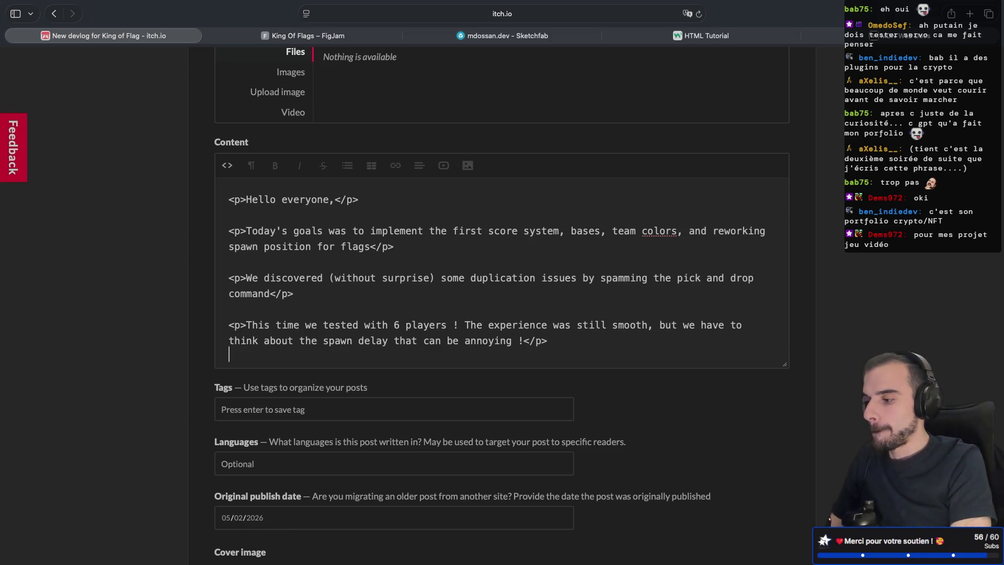
key("BackSpace")
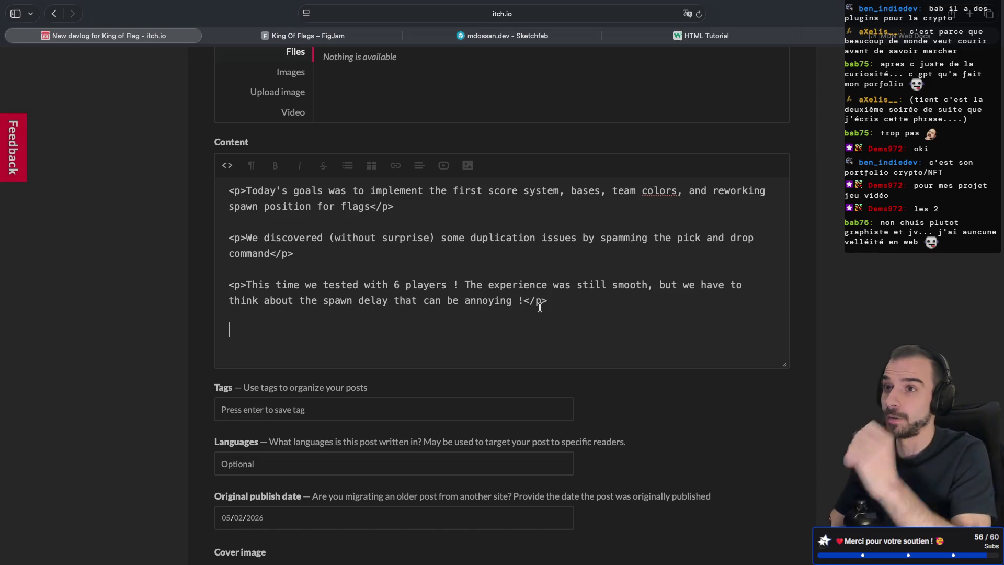
- Switch the content to formatted view and open the image chooser on the Desktop folder
scroll(558, 259, "up", 2)
scroll(558, 251, "down", 2)
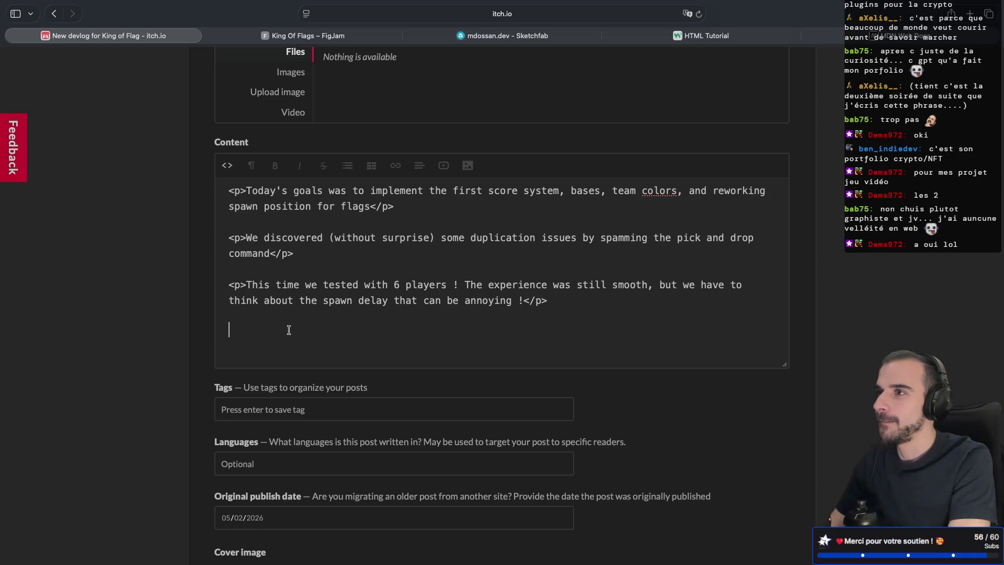
left_click(227, 166)
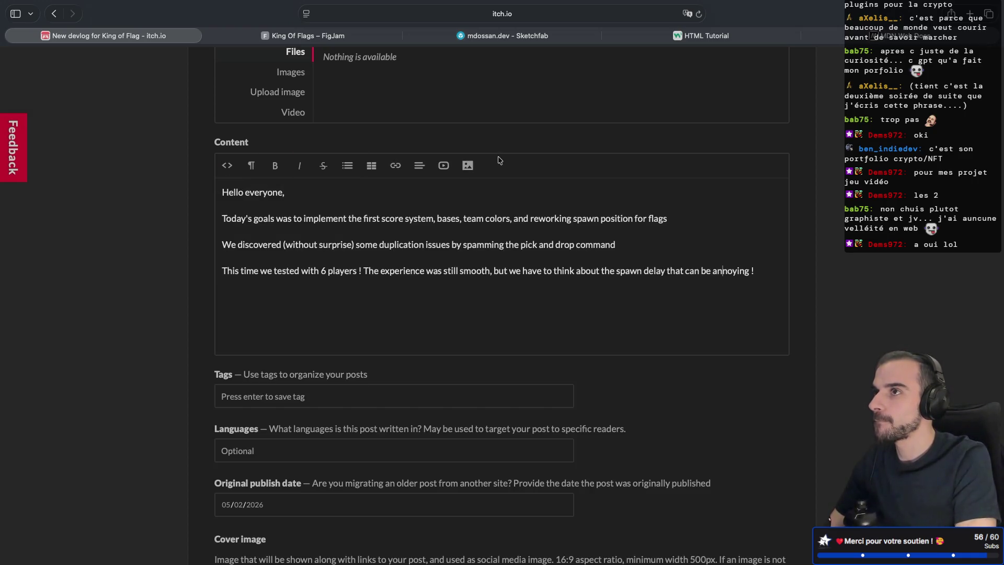
left_click(468, 166)
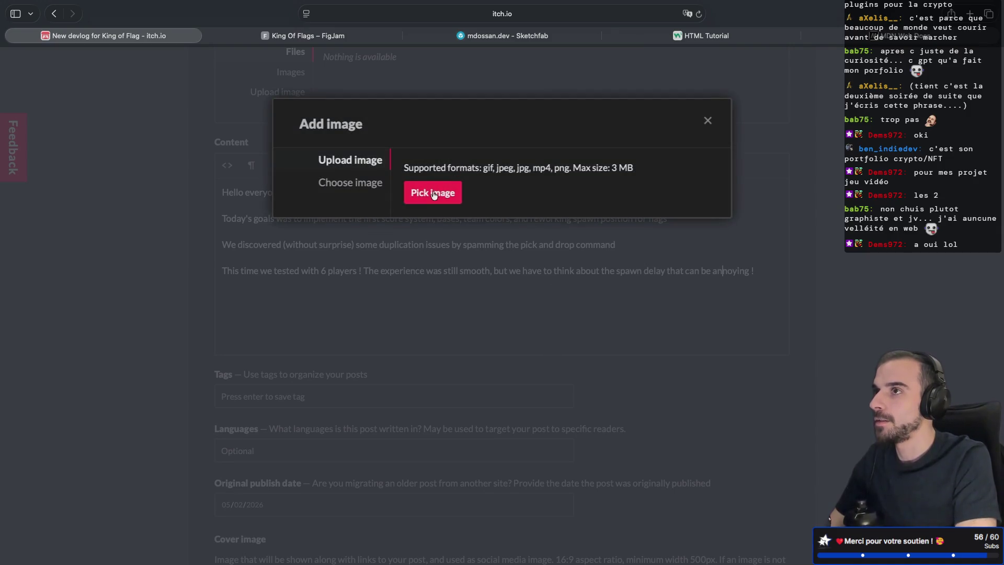
left_click(433, 193)
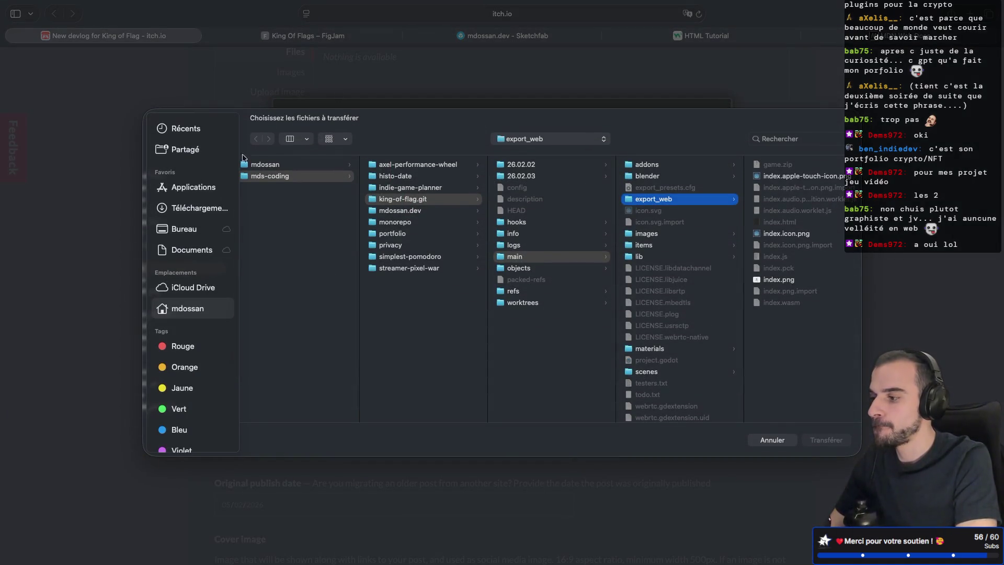
left_click(184, 229)
left_click(322, 200)
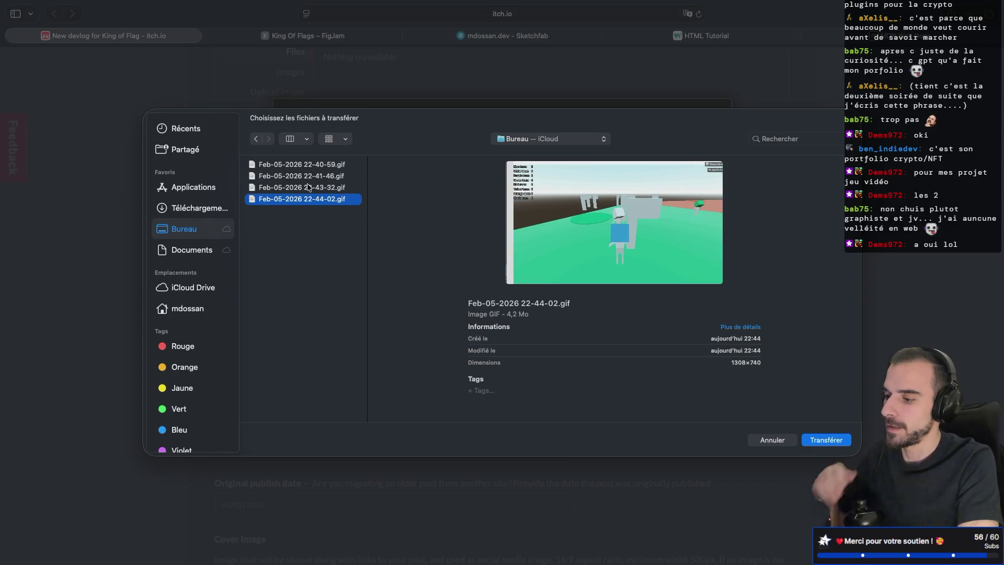
left_click(309, 187)
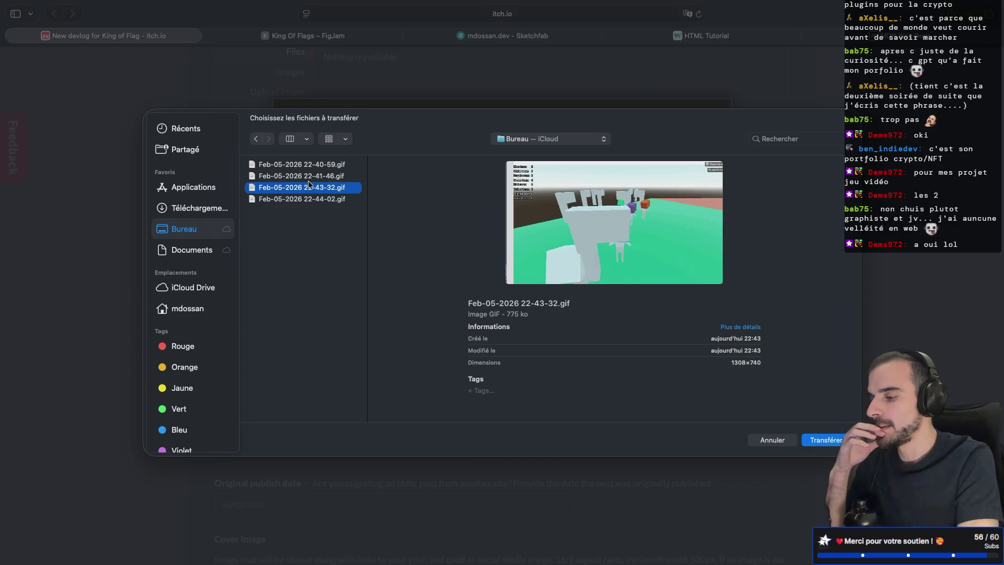
left_click(308, 175)
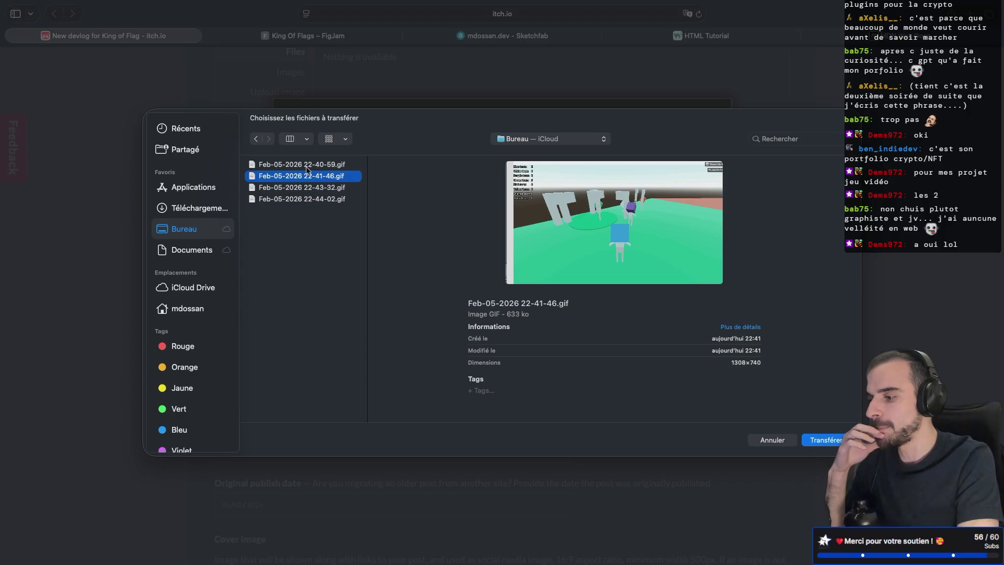
left_click(308, 164)
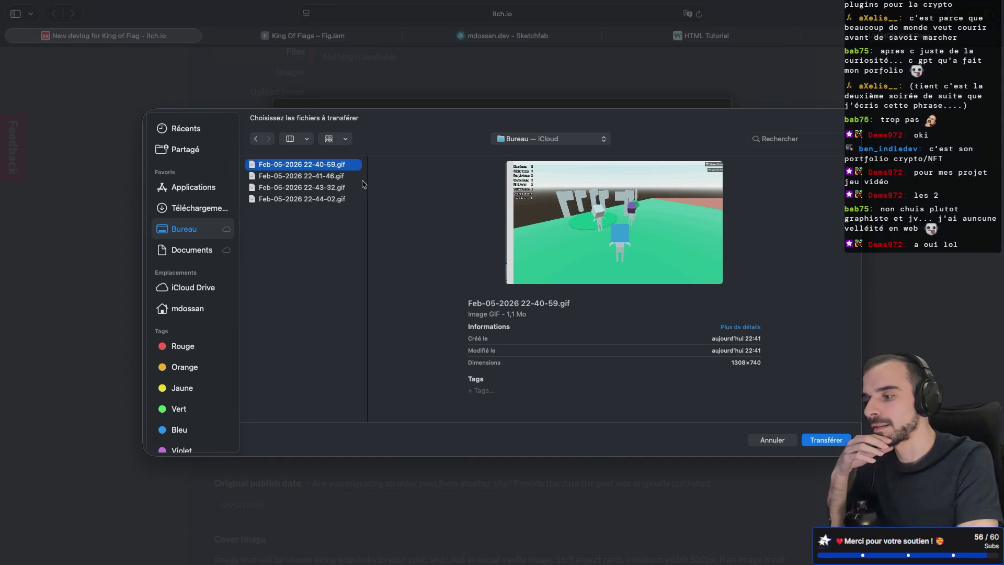
left_click(307, 201)
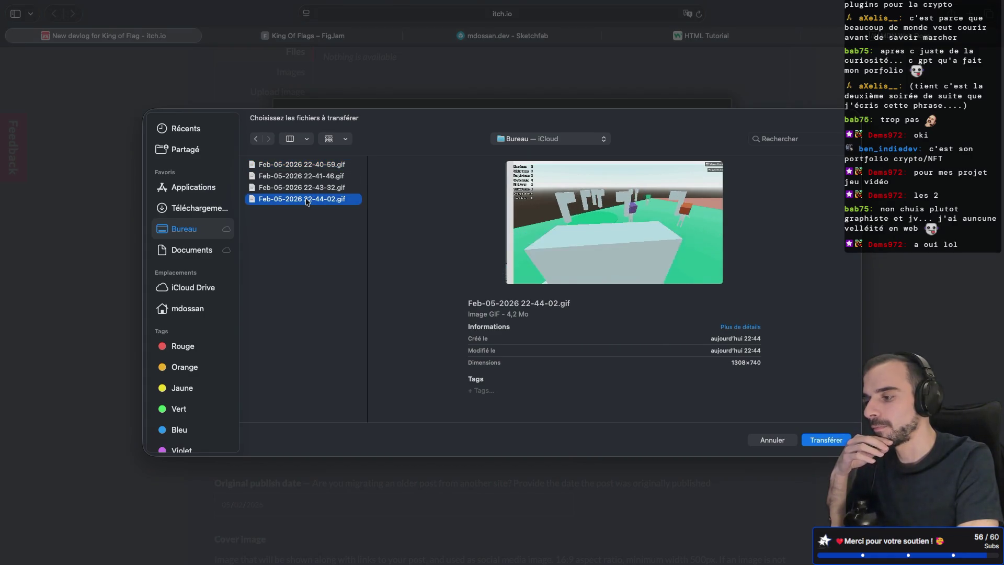
double_click(307, 200)
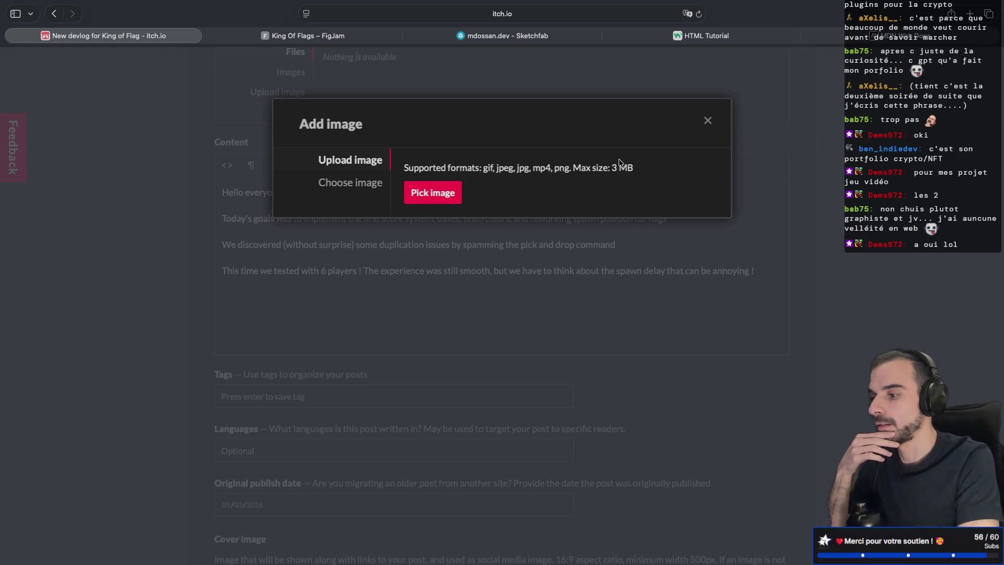
left_click(445, 192)
left_click(450, 194)
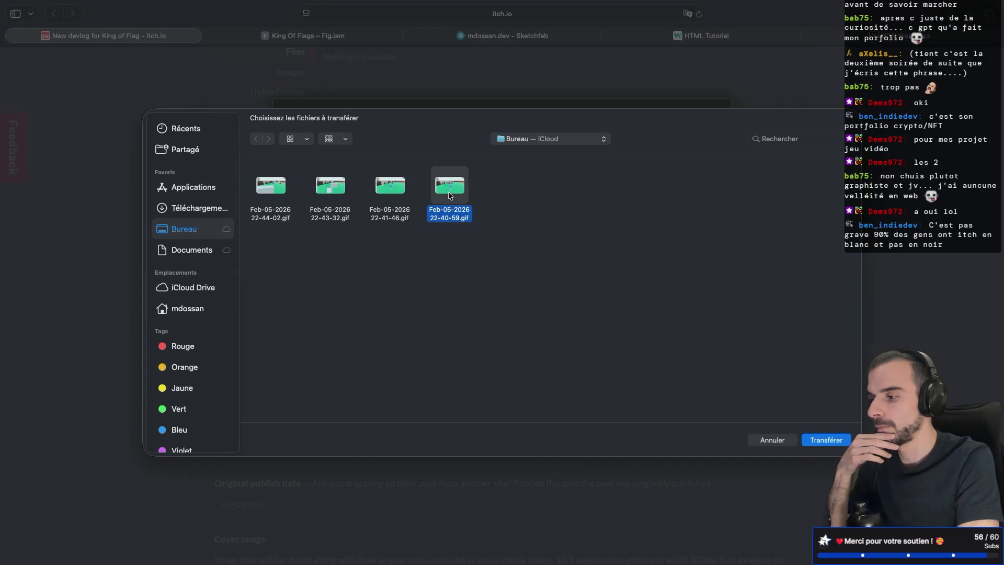
double_click(449, 194)
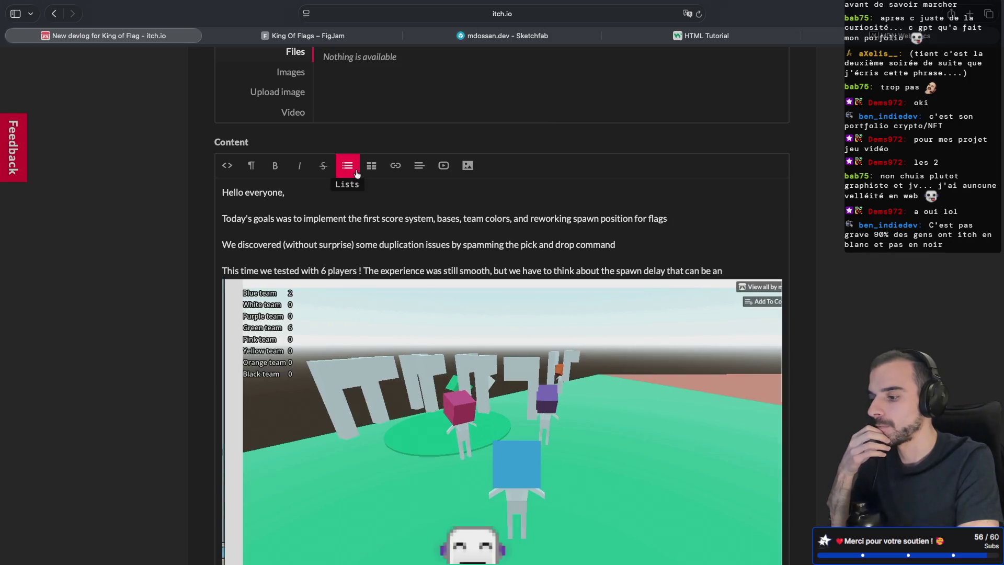
- Scroll down to the Cover image section and start uploading a cover image
scroll(355, 301, "down", 3)
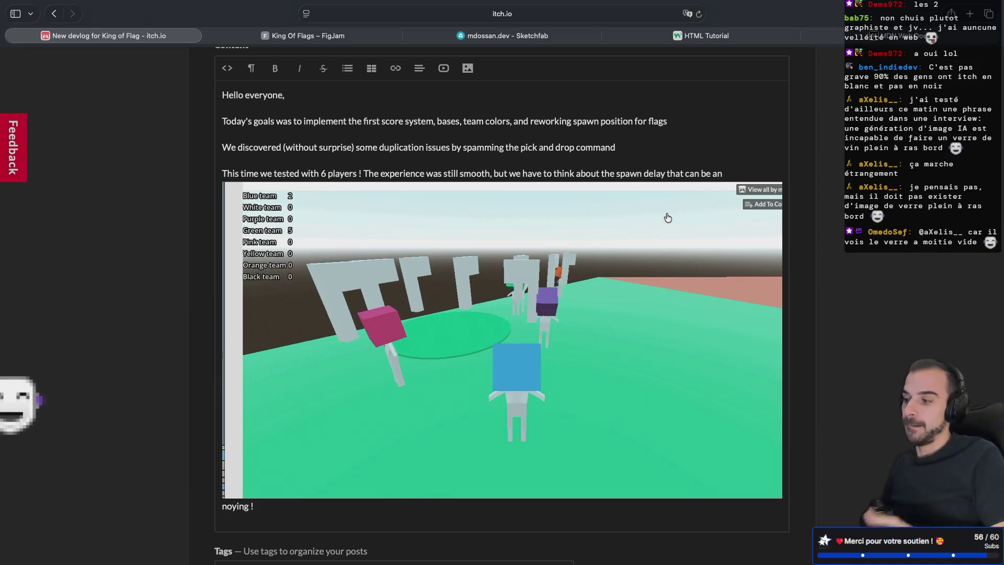
scroll(668, 217, "down", 5)
scroll(667, 217, "down", 3)
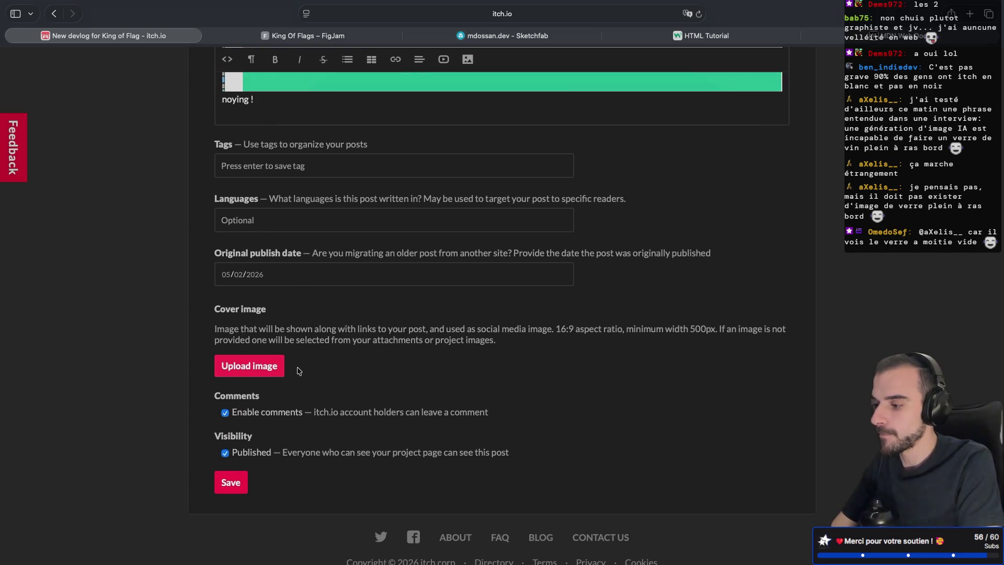
left_click(270, 373)
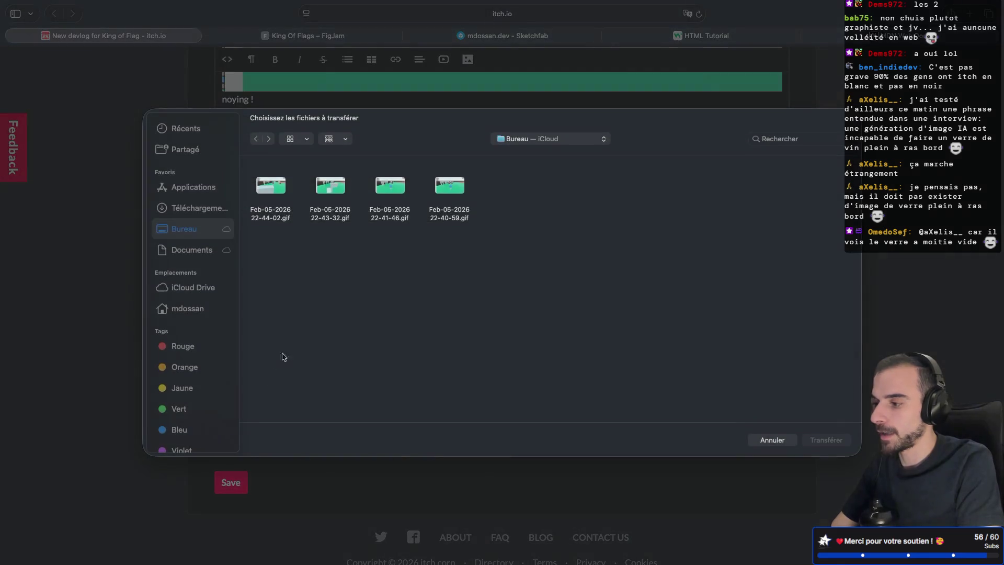
left_click(441, 189)
key("Return")
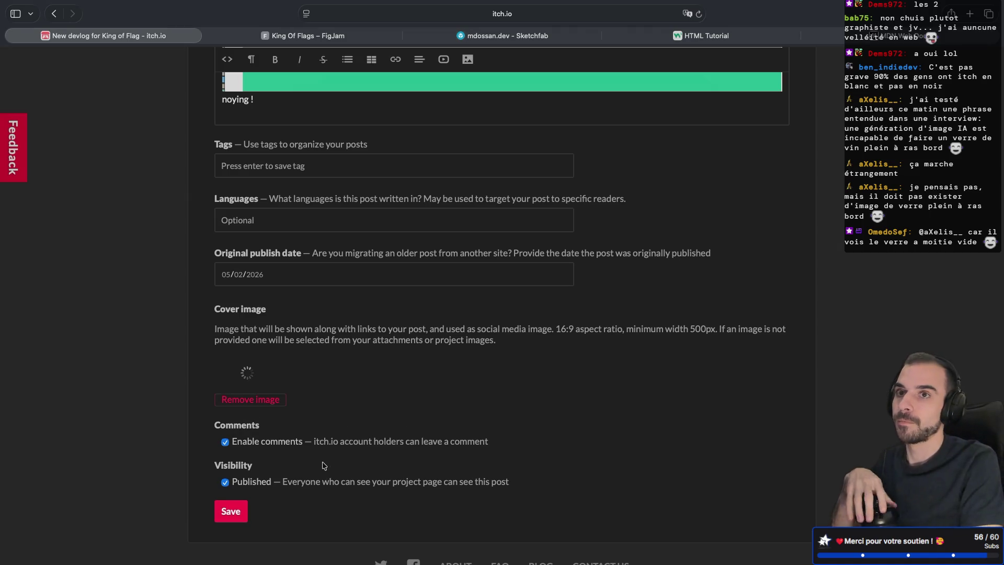
scroll(316, 460, "down", 3)
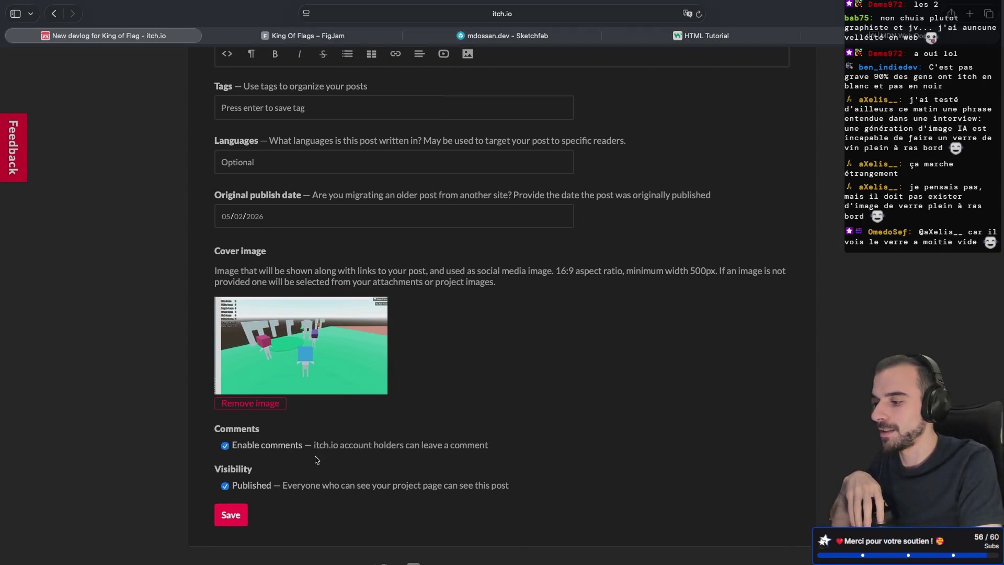
left_click(227, 503)
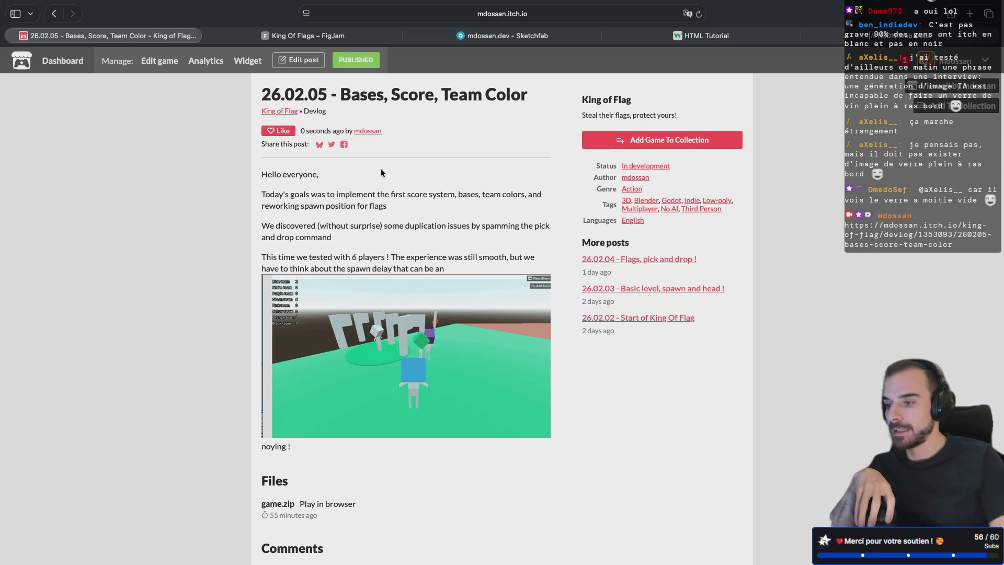
- Open the previous devlog post '26.02.04 - Flags, pick and drop !'
left_click(638, 259)
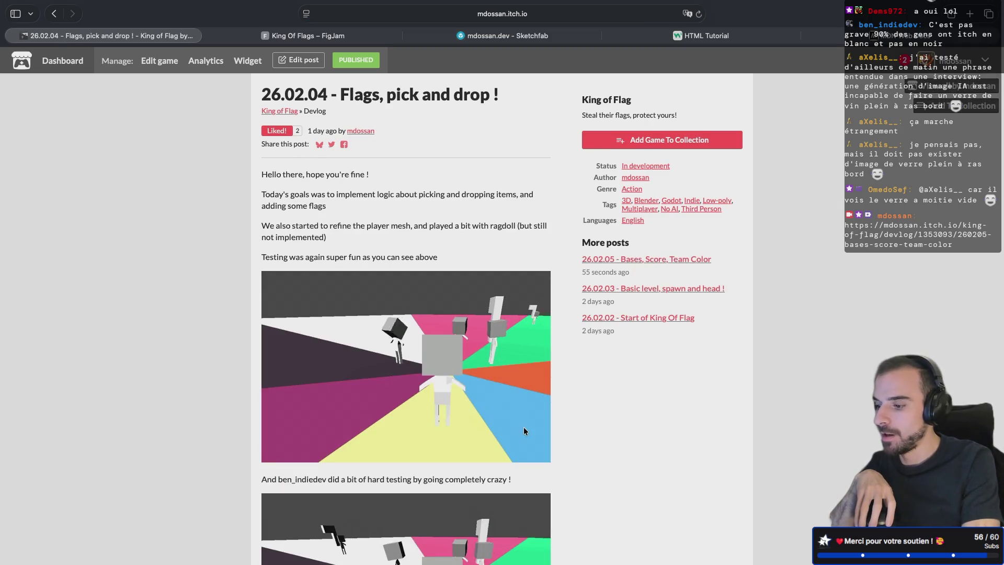
- Browse the 26.02.04 and 26.02.03 posts from More posts, ending back on 26.02.05
scroll(523, 427, "down", 5)
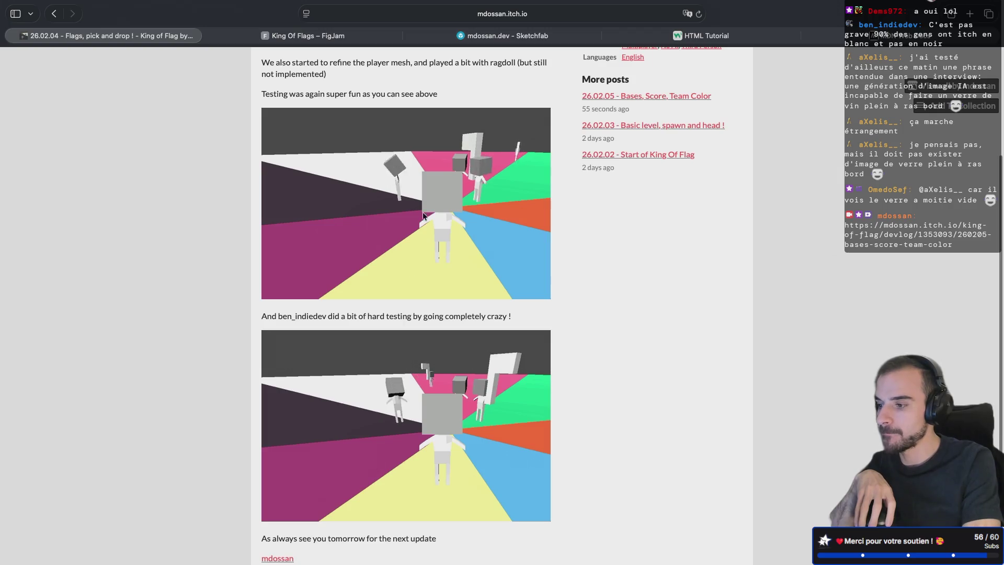
scroll(593, 127, "up", 1)
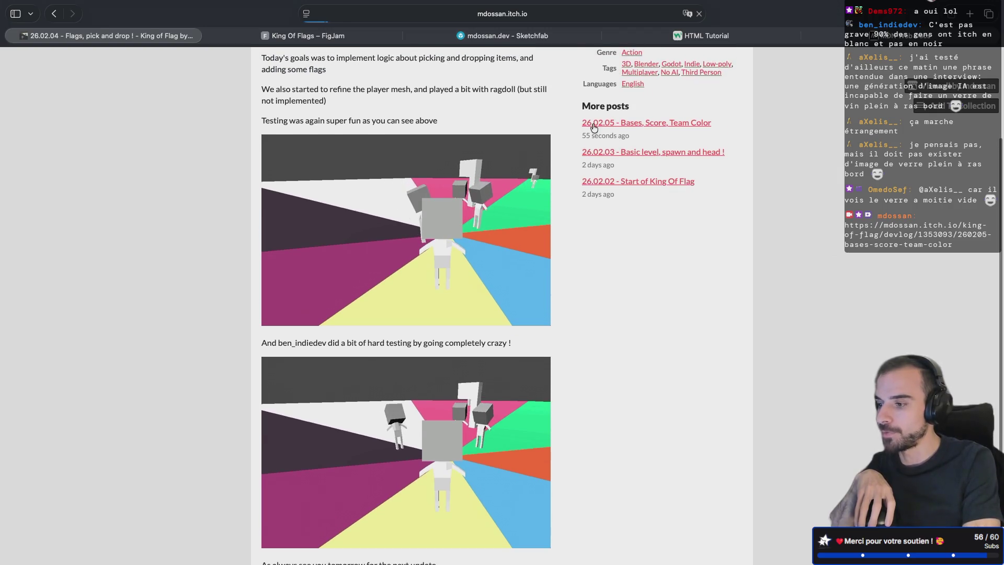
left_click(593, 125)
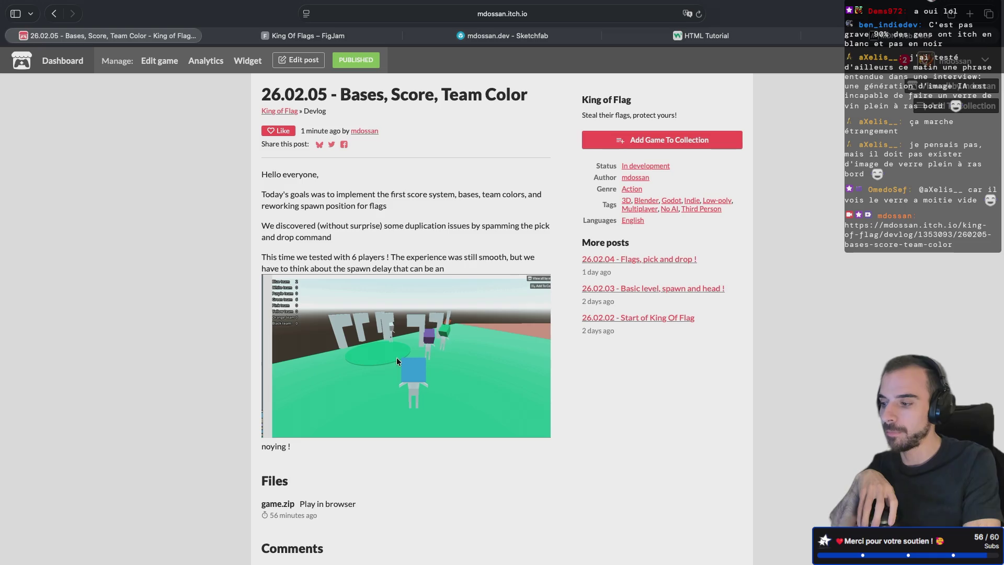
scroll(293, 306, "up", 5)
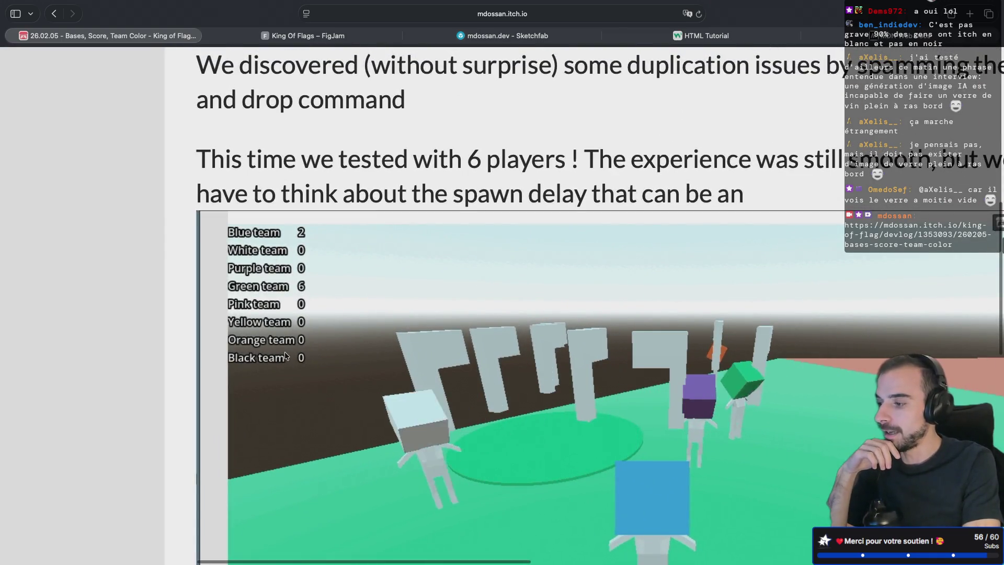
scroll(284, 351, "down", 4)
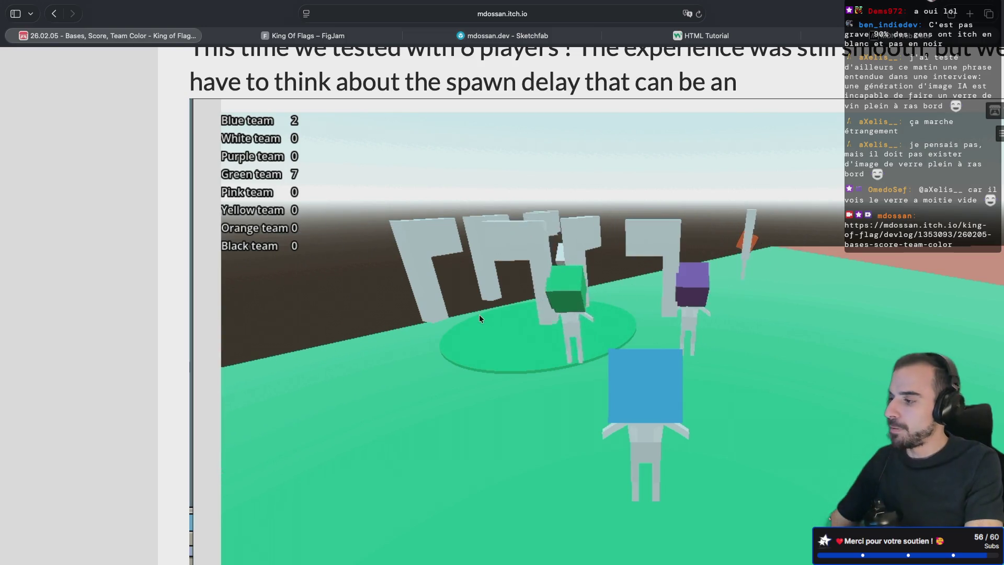
scroll(479, 315, "down", 5)
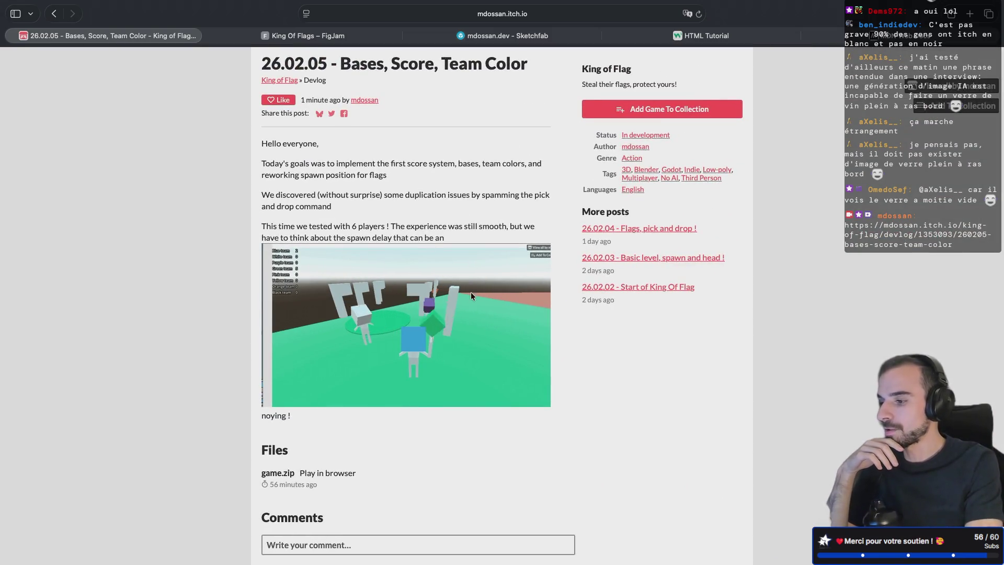
left_click(642, 228)
scroll(399, 361, "down", 3)
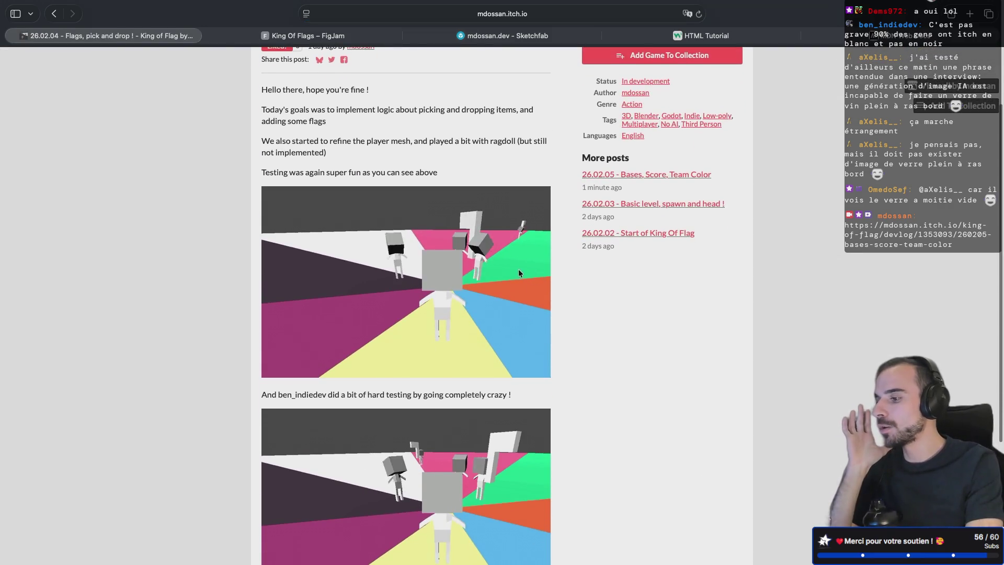
left_click(639, 206)
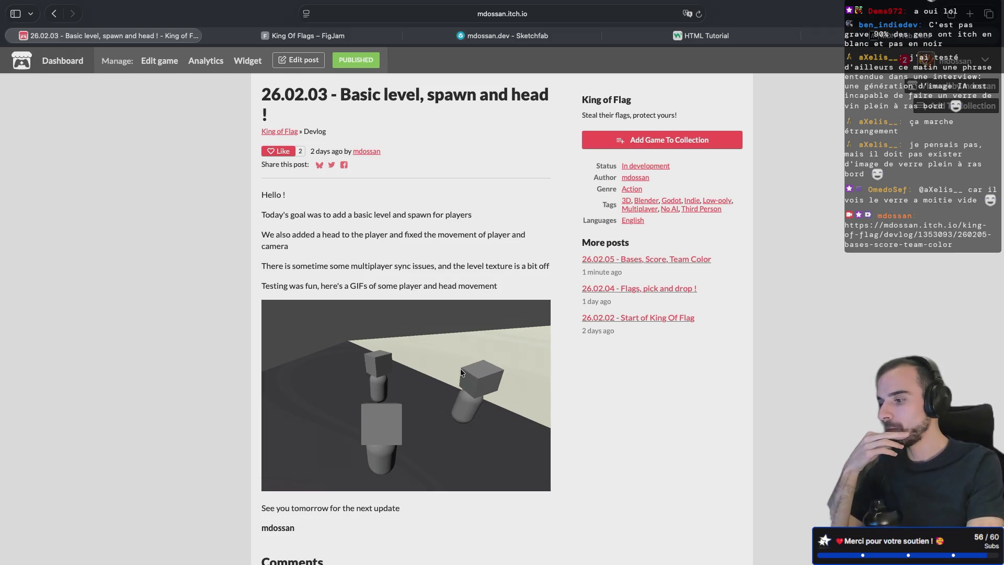
scroll(460, 372, "down", 3)
left_click(635, 240)
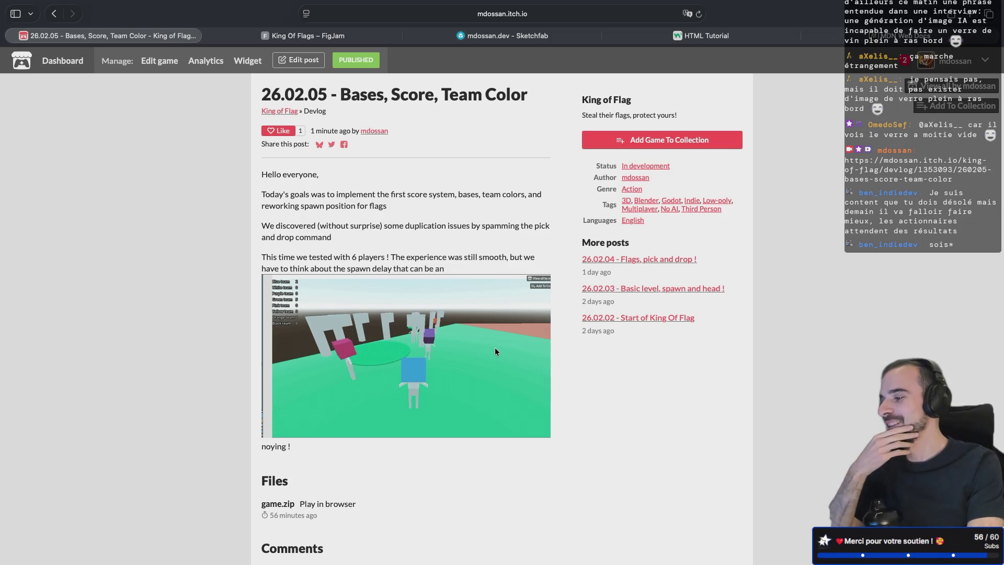
- Scroll through the 26.02.05 post to review its four paragraphs, gameplay GIF and game.zip
scroll(431, 367, "down", 2)
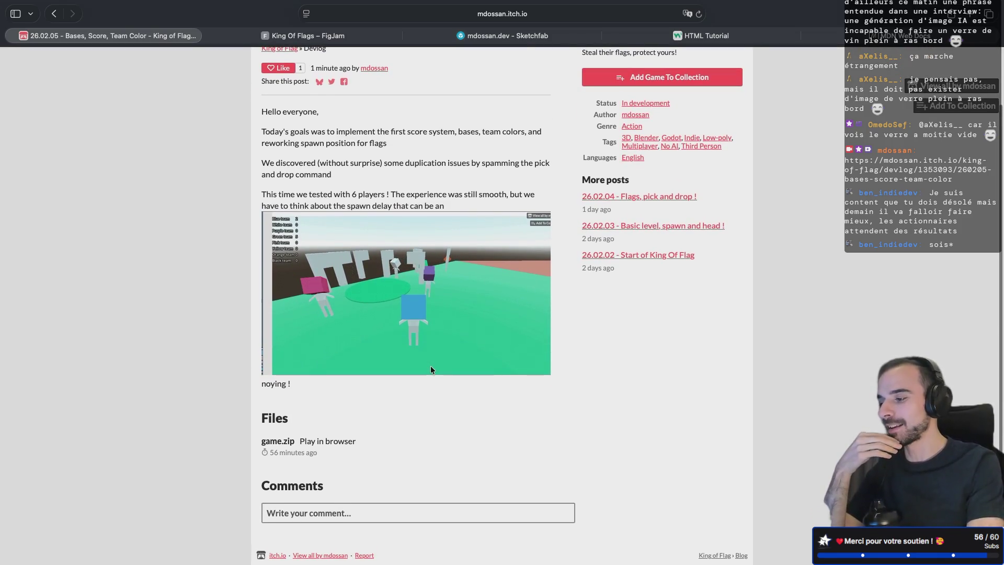
scroll(433, 350, "up", 2)
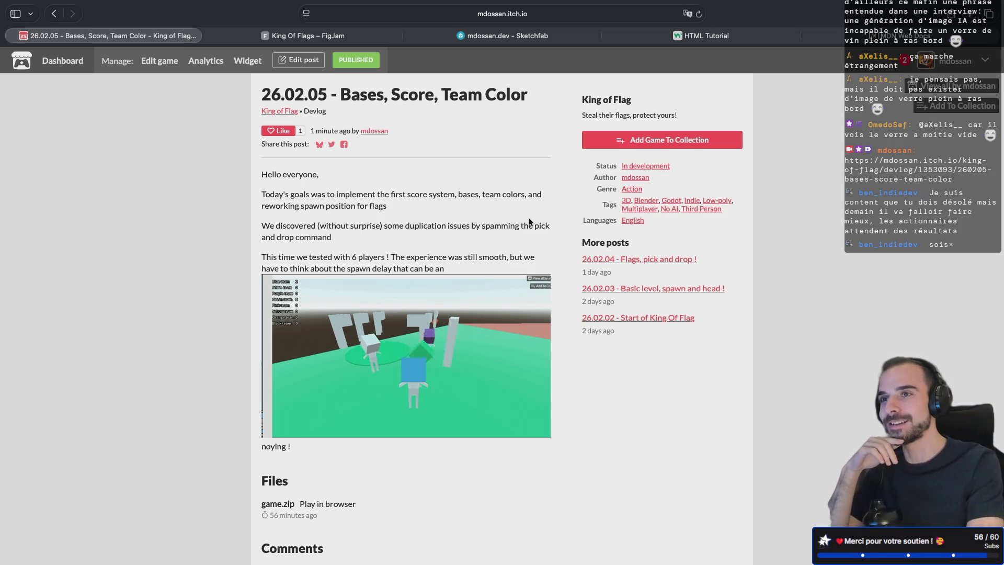
scroll(529, 217, "down", 3)
scroll(535, 205, "up", 3)
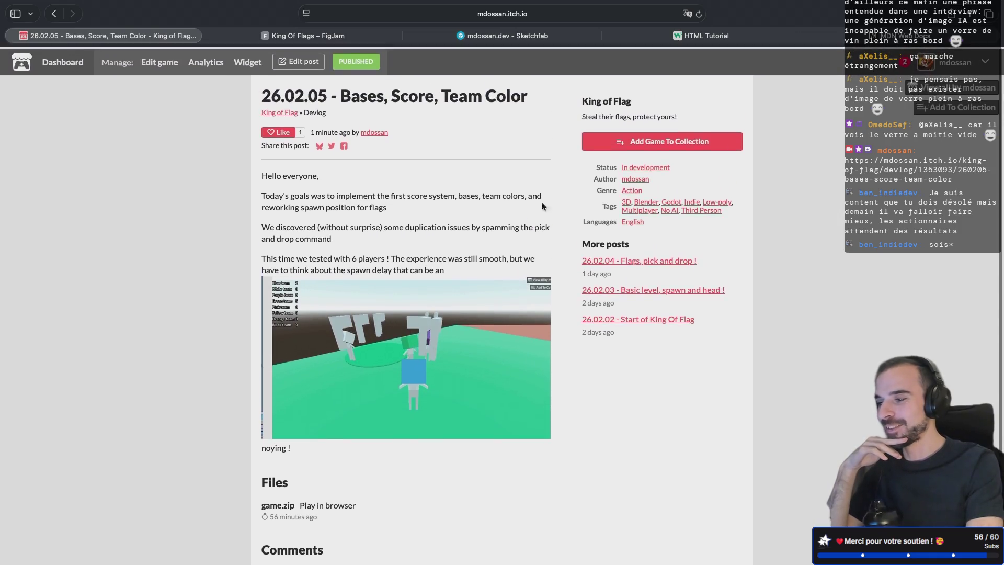
scroll(532, 230, "down", 3)
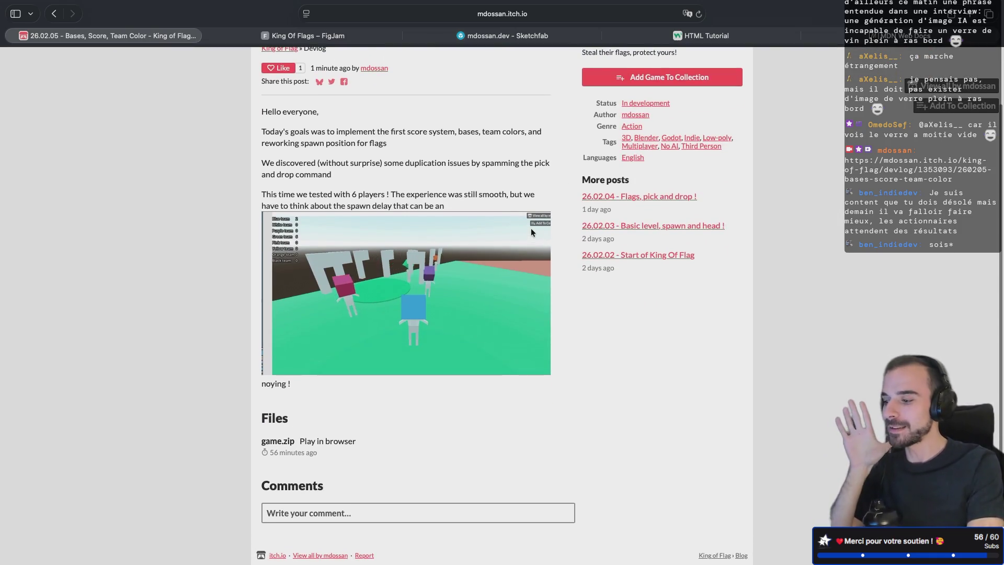
scroll(513, 426, "up", 3)
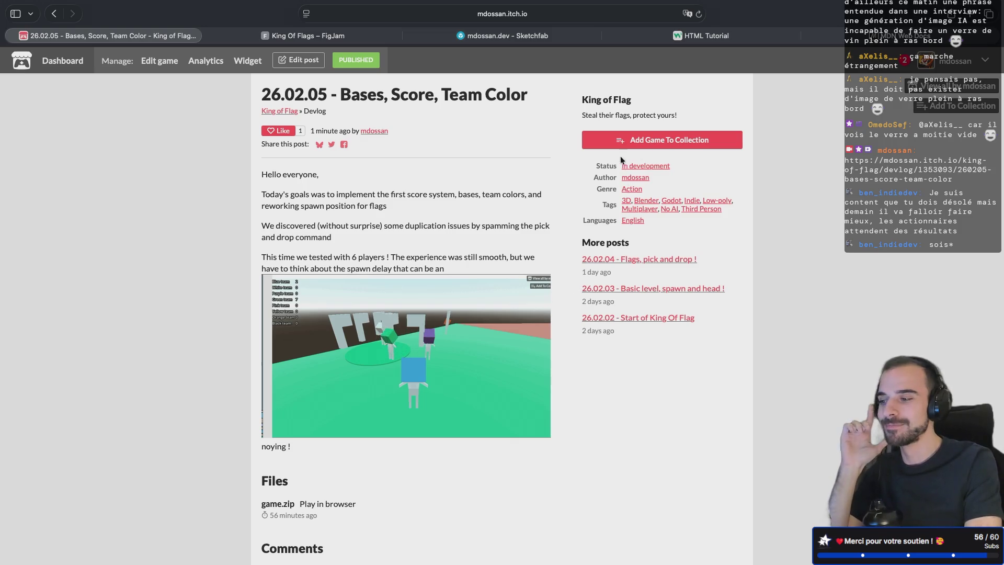
- Remove the game.zip attachment from the 26.02.05 post and save it again
left_click(298, 60)
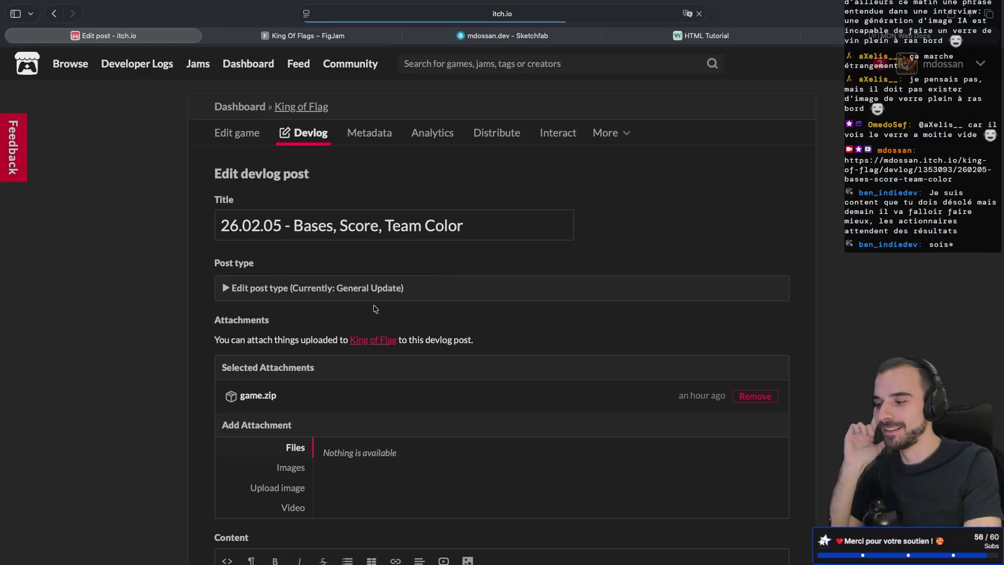
left_click(753, 397)
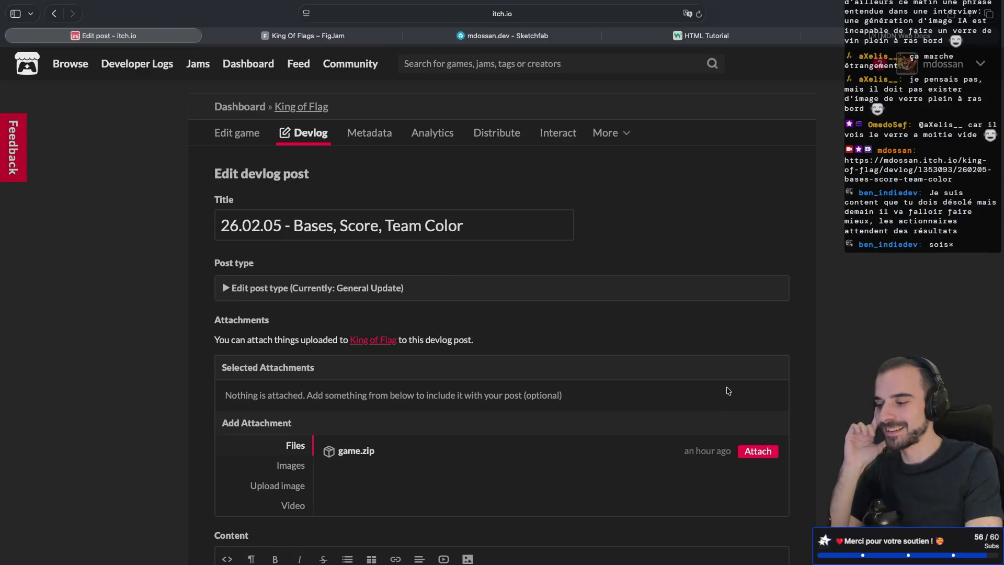
key("super+s")
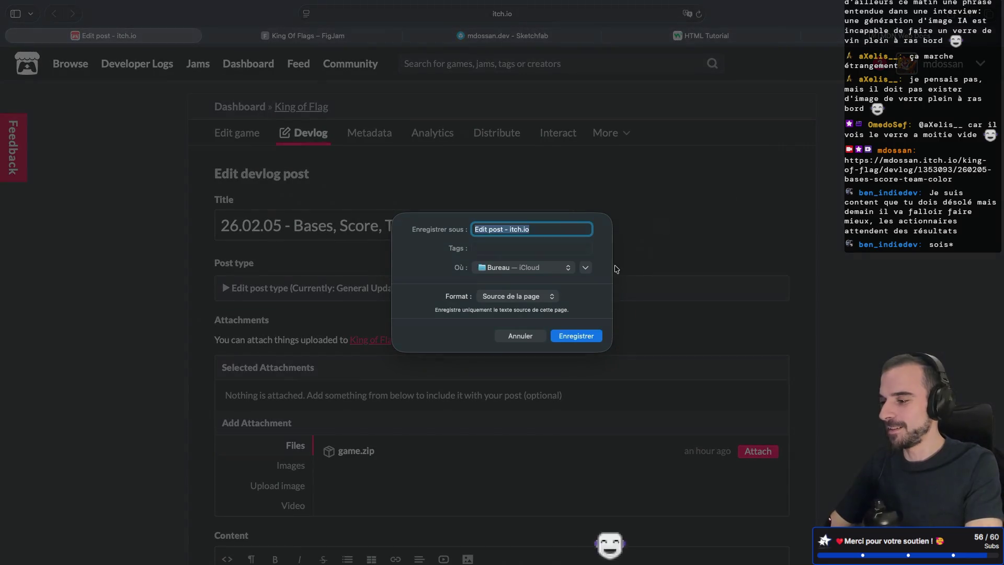
left_click(509, 337)
scroll(643, 260, "down", 15)
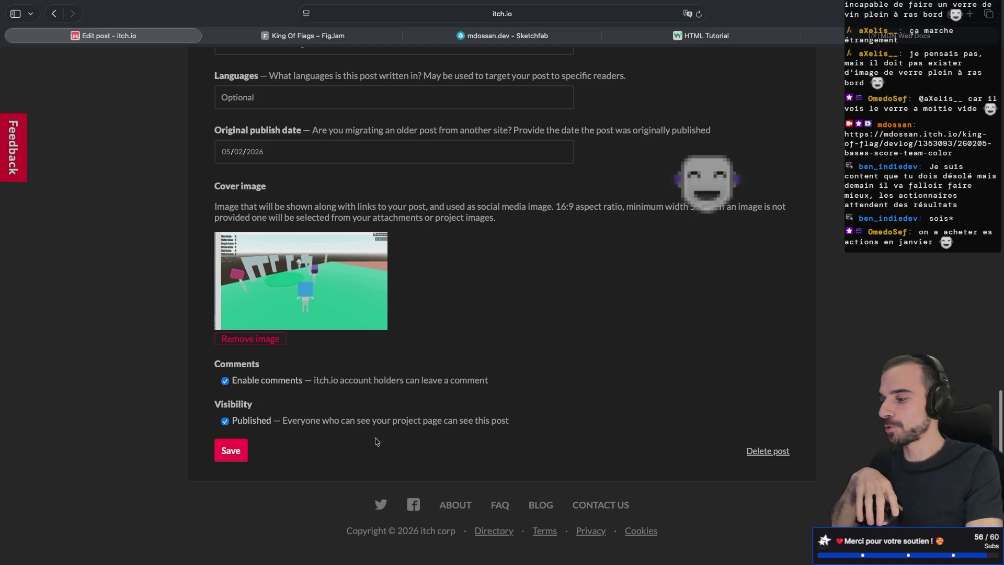
left_click(238, 452)
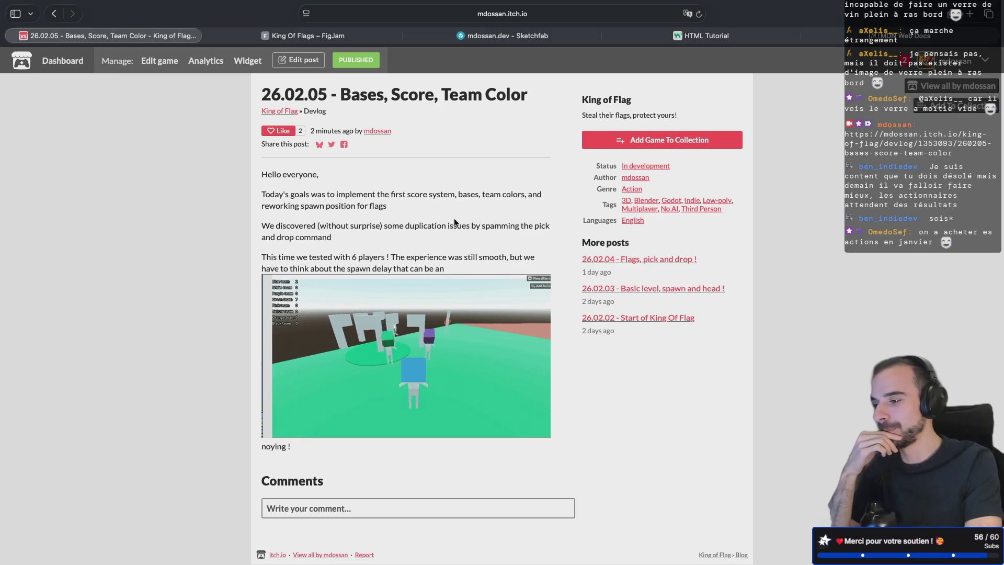
scroll(516, 230, "up", 1)
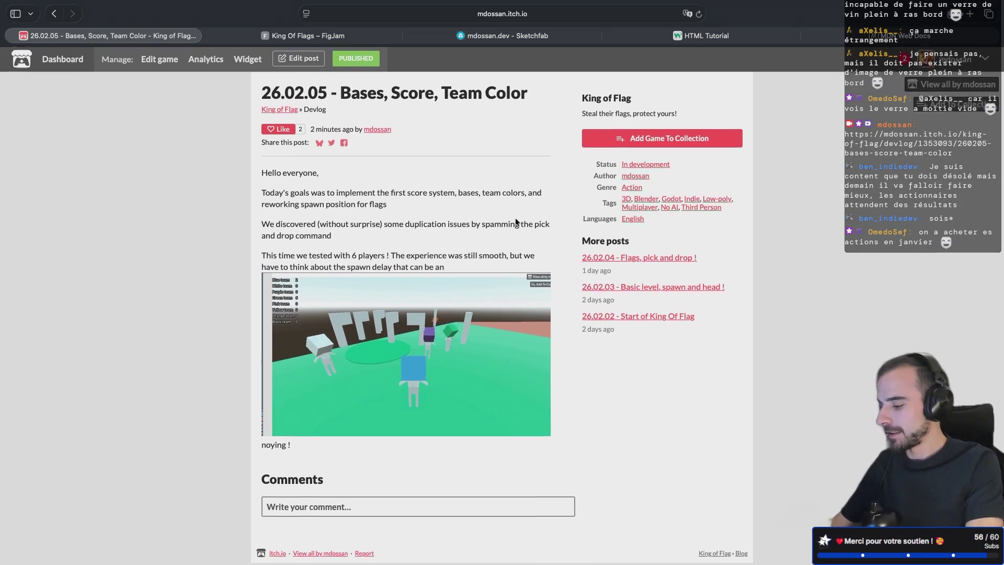
key("super+r")
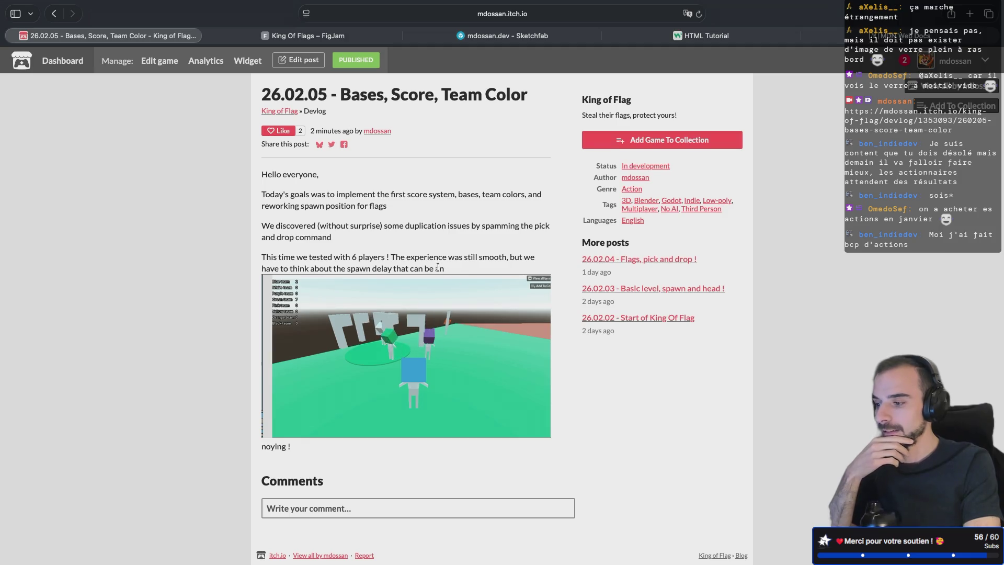
left_click_drag(298, 447, 261, 447)
left_click(312, 66)
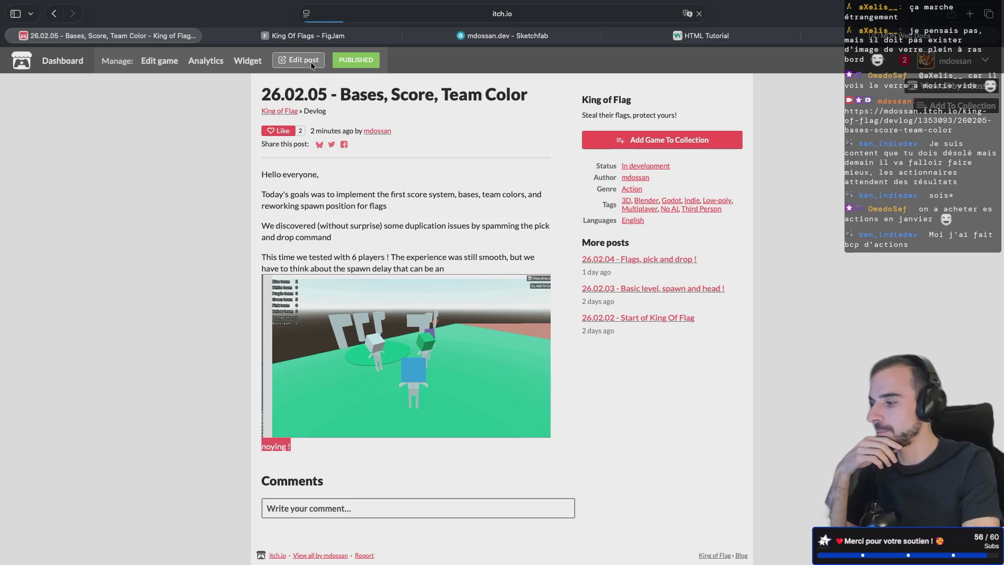
- In HTML view, move the misplaced GIF img tag out of 'annoying' onto its own line
scroll(359, 363, "down", 15)
scroll(359, 363, "up", 10)
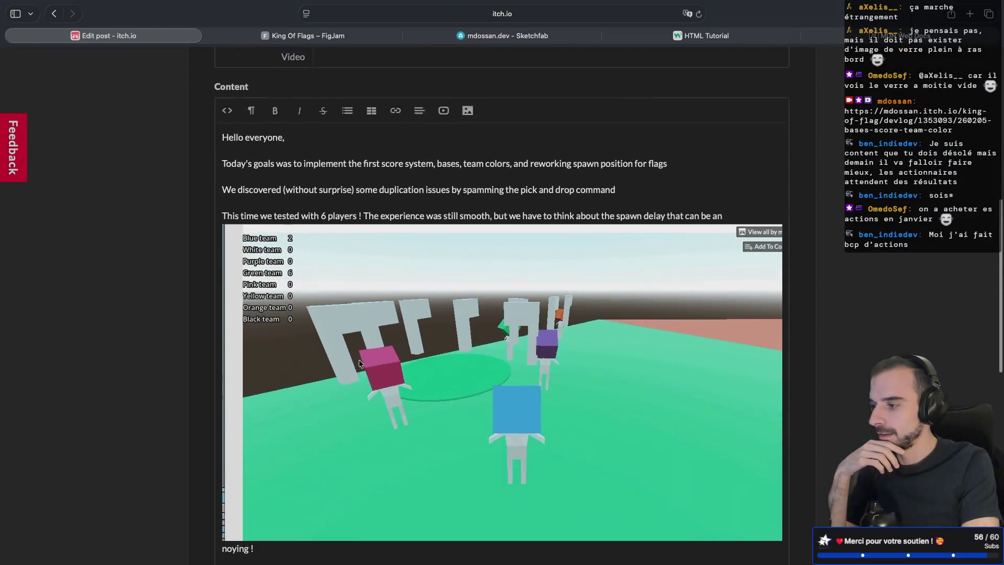
left_click(227, 160)
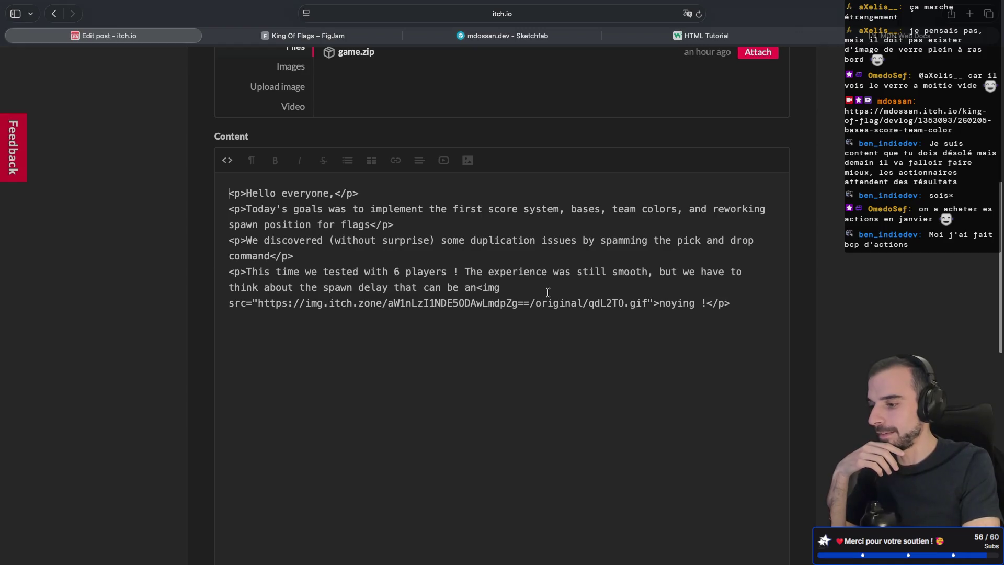
mouse_move(660, 303)
left_mouse_down()
mouse_move(316, 330)
mouse_move(366, 302)
mouse_move(477, 285)
left_mouse_up()
key("super+c")
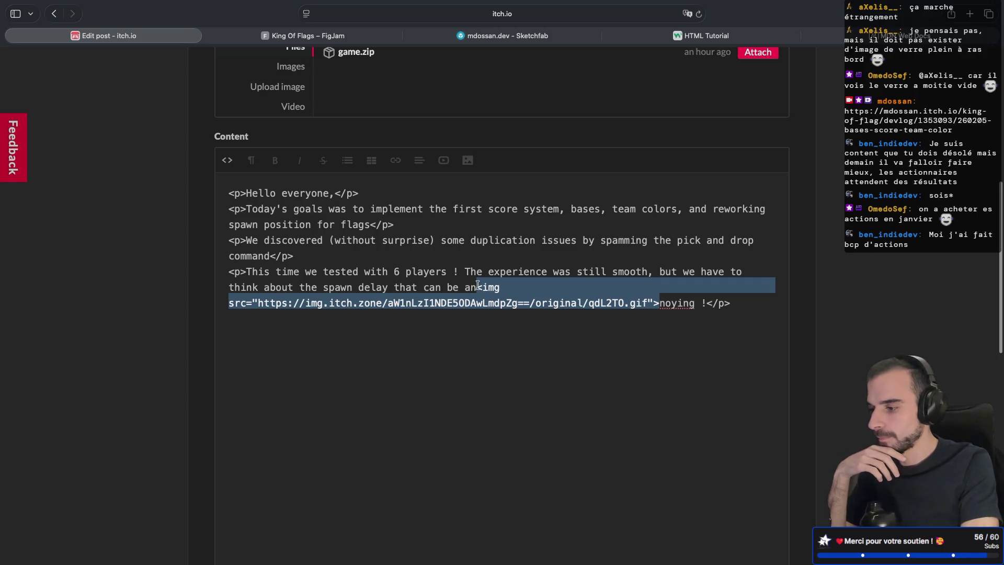
key("BackSpace")
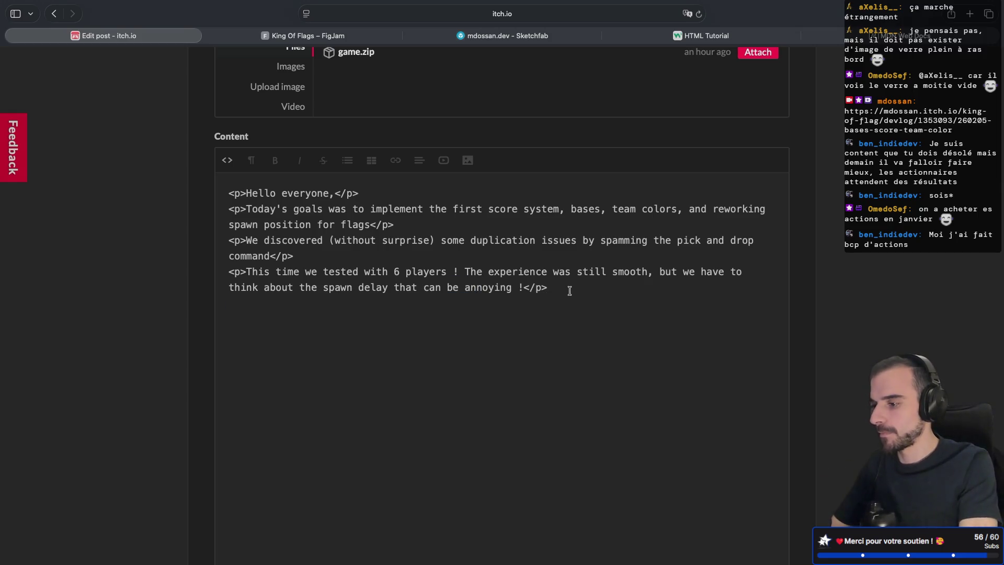
key("super+v")
- Save and publish the devlog post, then reopen it for editing
scroll(564, 347, "down", 5)
scroll(564, 347, "down", 2)
scroll(565, 347, "up", 3)
scroll(500, 163, "up", 3)
scroll(500, 164, "up", 5)
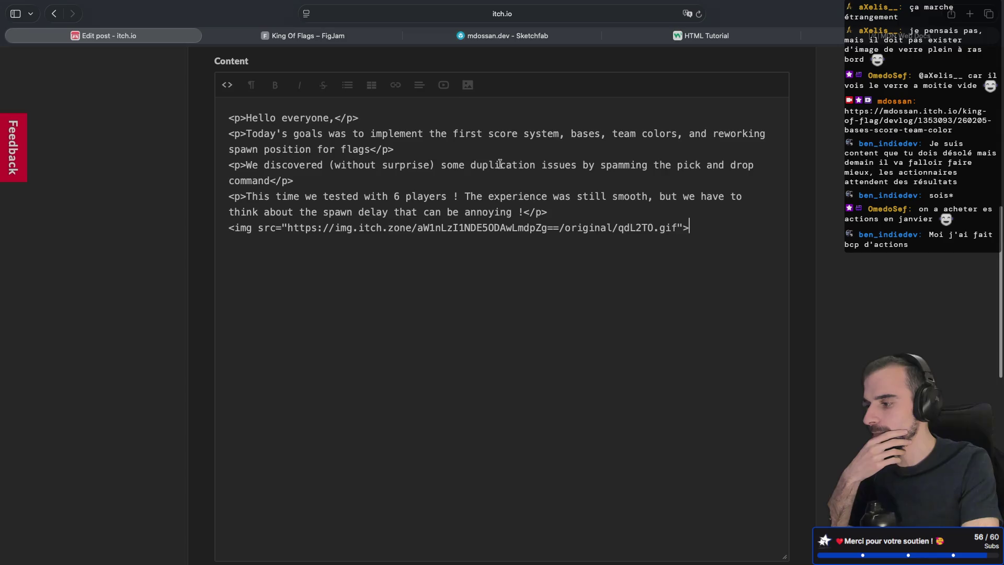
scroll(531, 179, "down", 20)
left_click(231, 440)
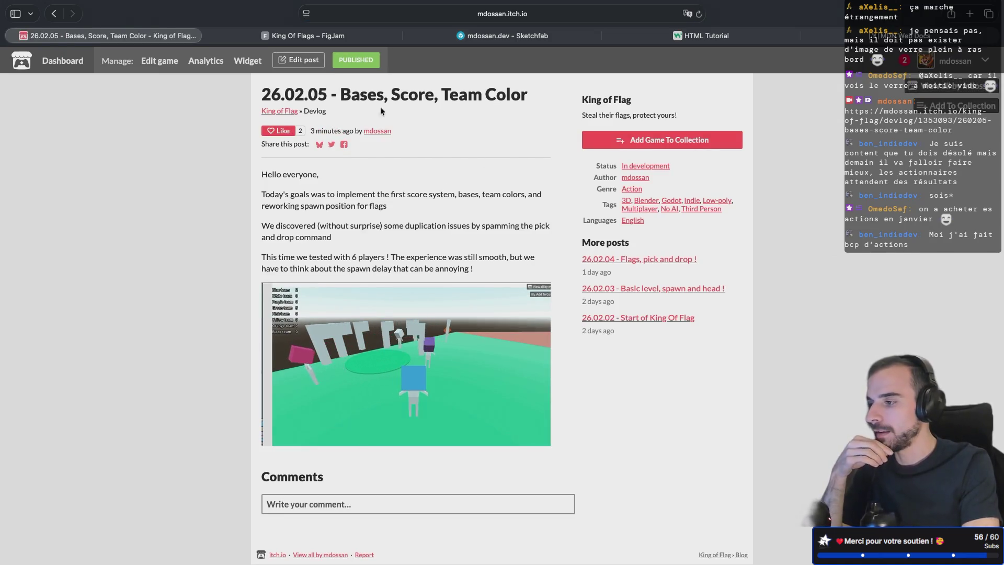
left_click(299, 60)
- Show the reopened post as HTML source and add an empty line below the GIF image line
scroll(446, 295, "down", 15)
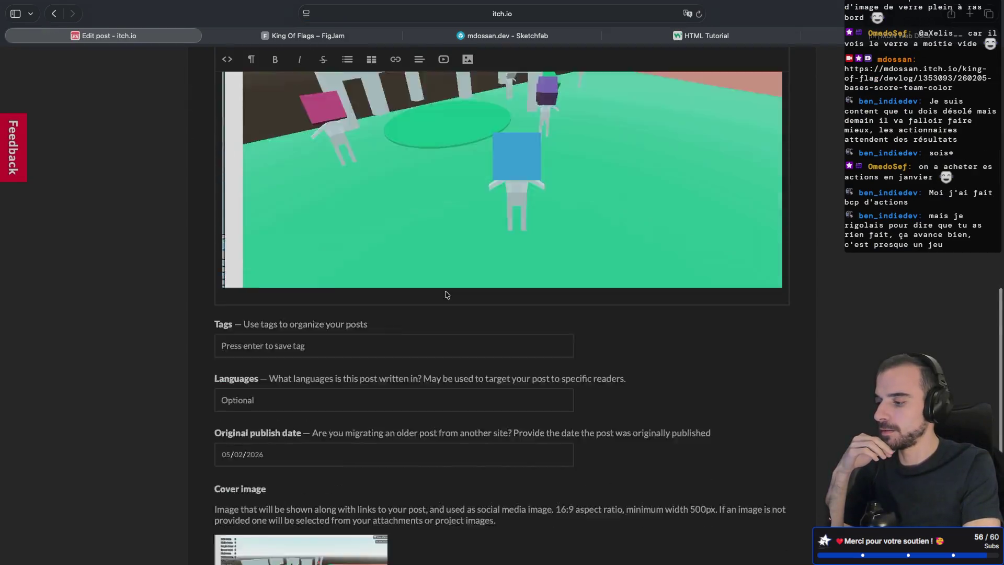
scroll(490, 265, "up", 5)
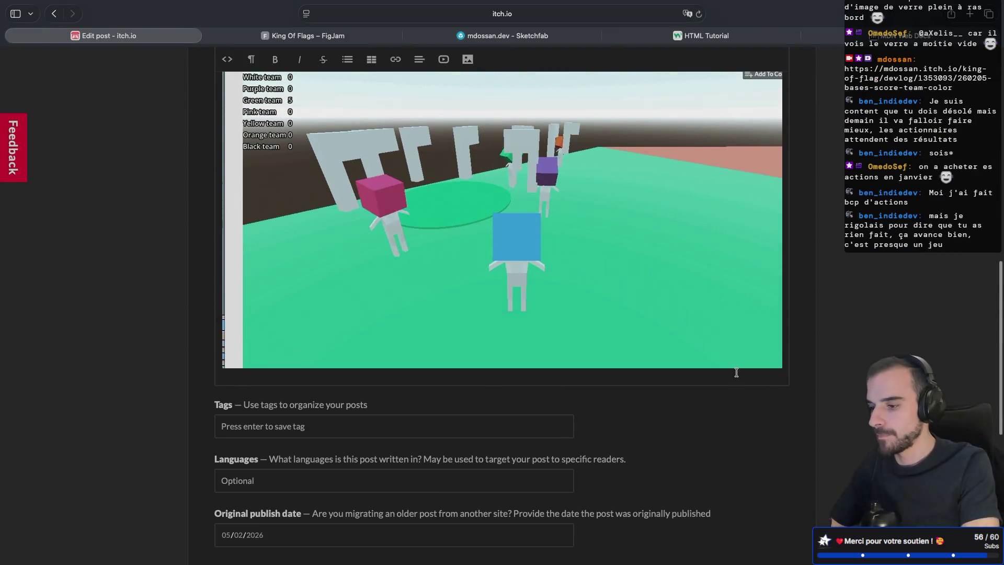
scroll(731, 355, "up", 1)
scroll(349, 177, "up", 7)
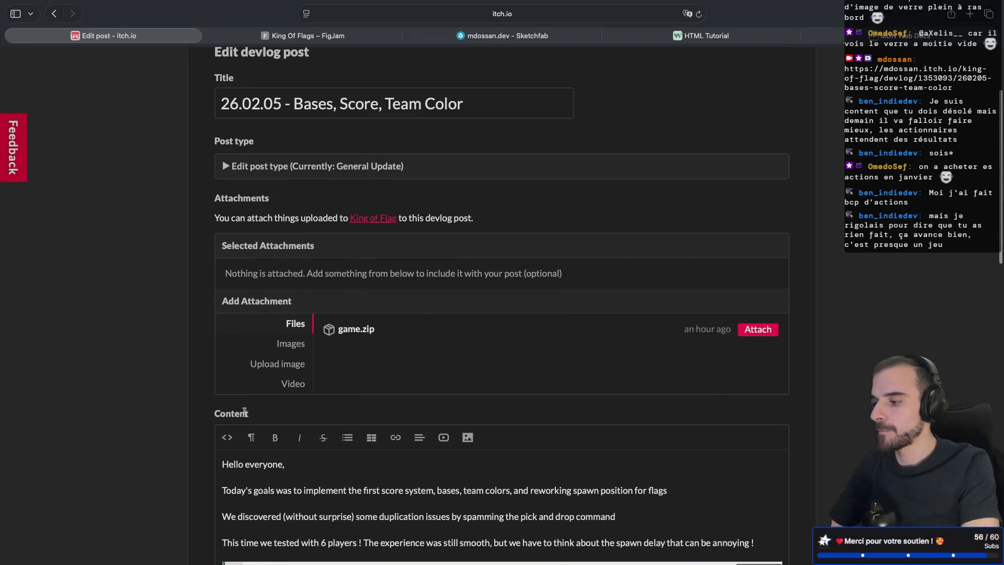
left_click(227, 437)
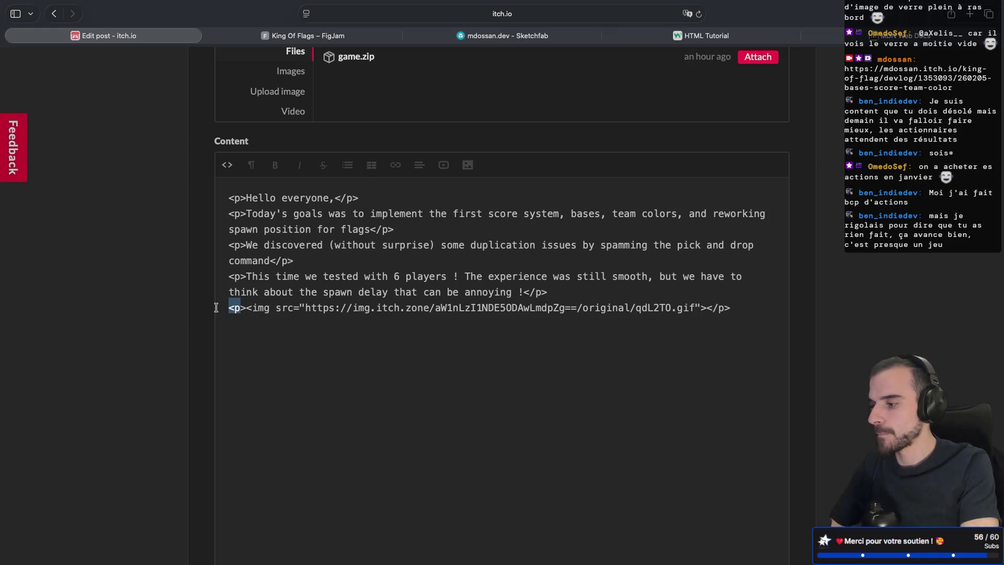
left_click(246, 308)
key("BackSpace")
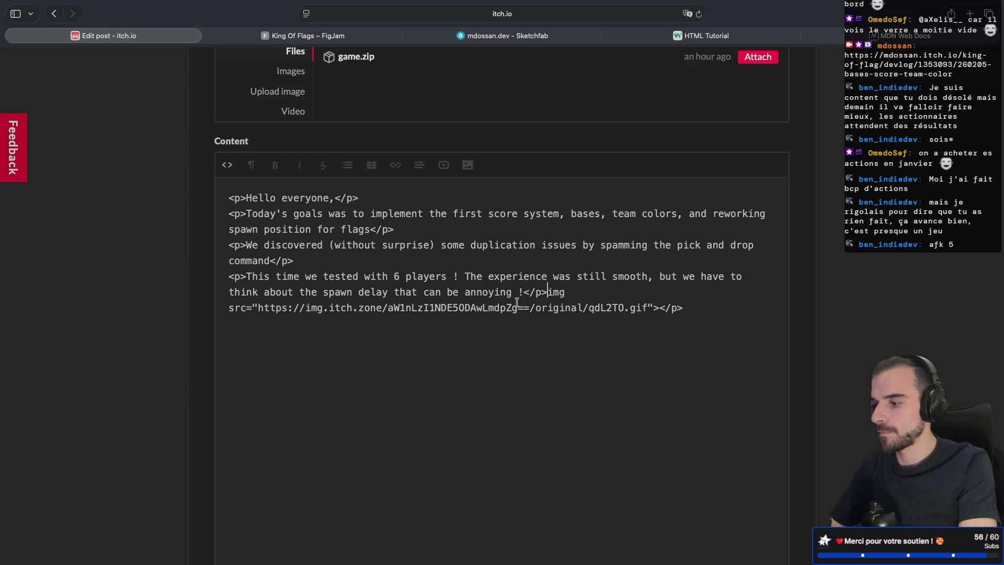
key("super+z")
key("Down")
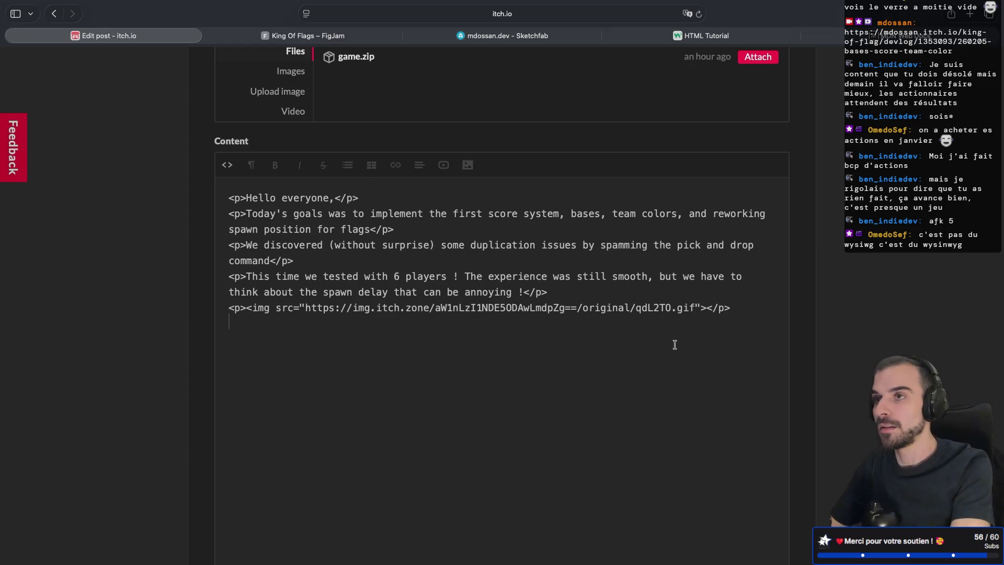
- Add an empty <p></p> paragraph below the GIF and begin it with 'What'
type("p></p")
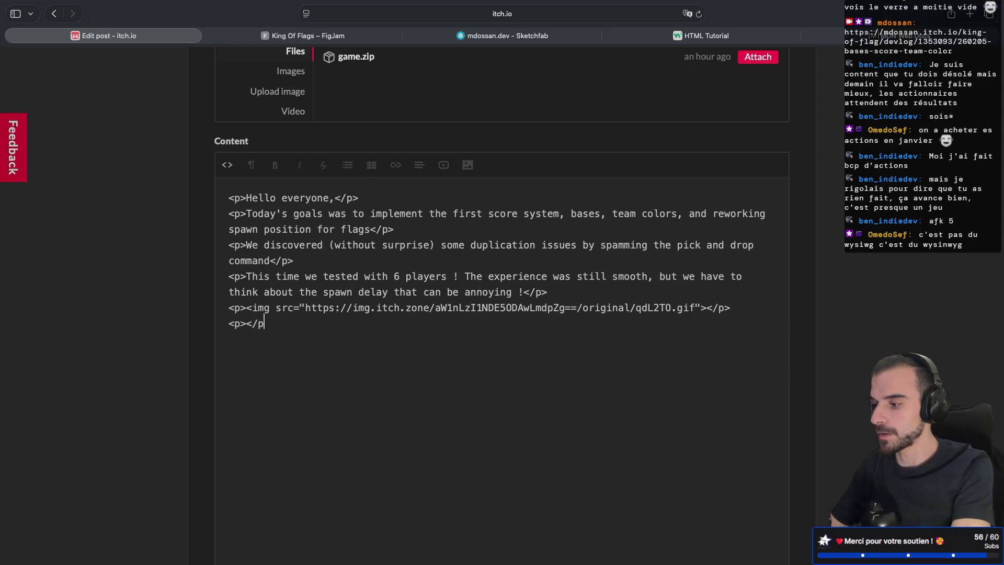
type(">")
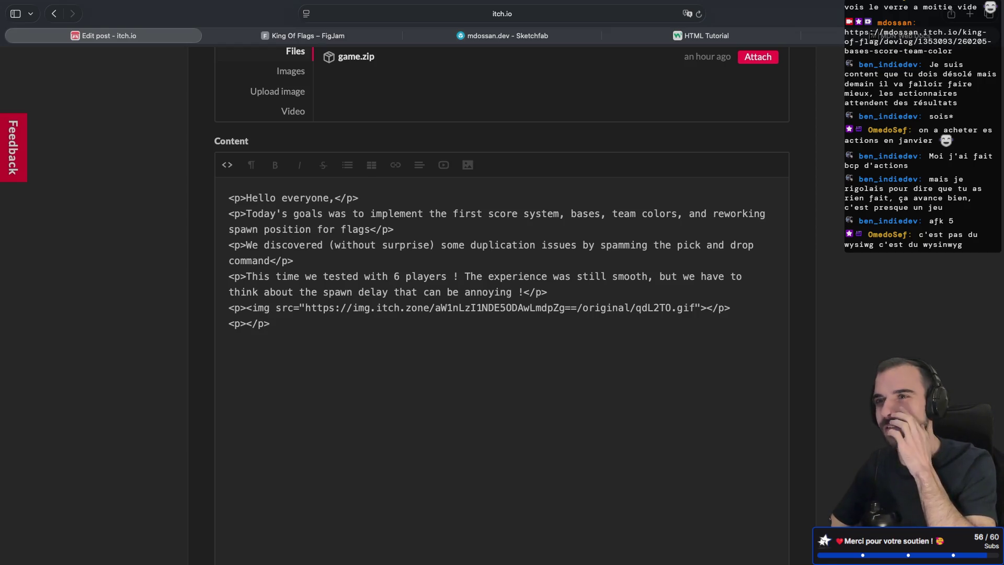
left_click(242, 321)
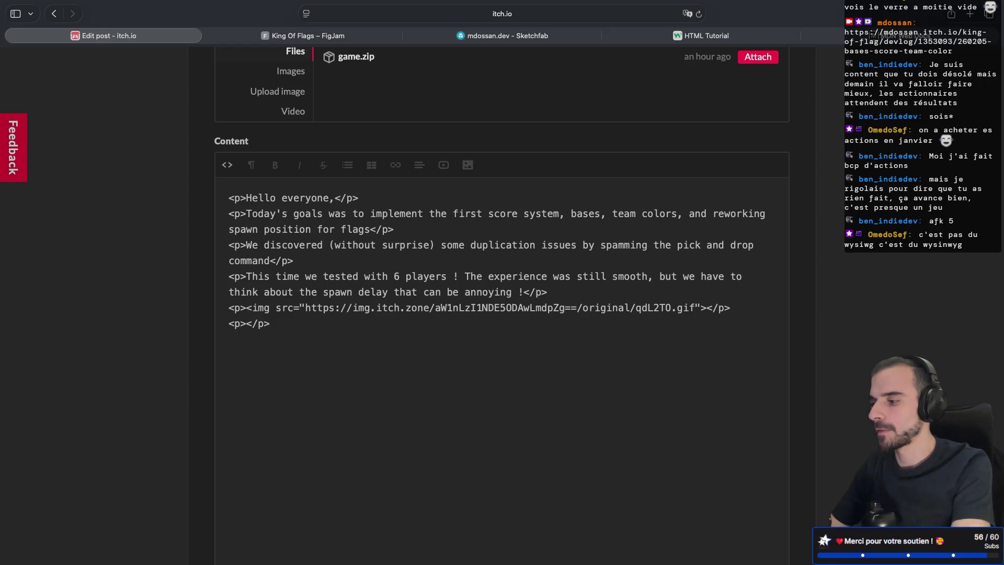
type("What")
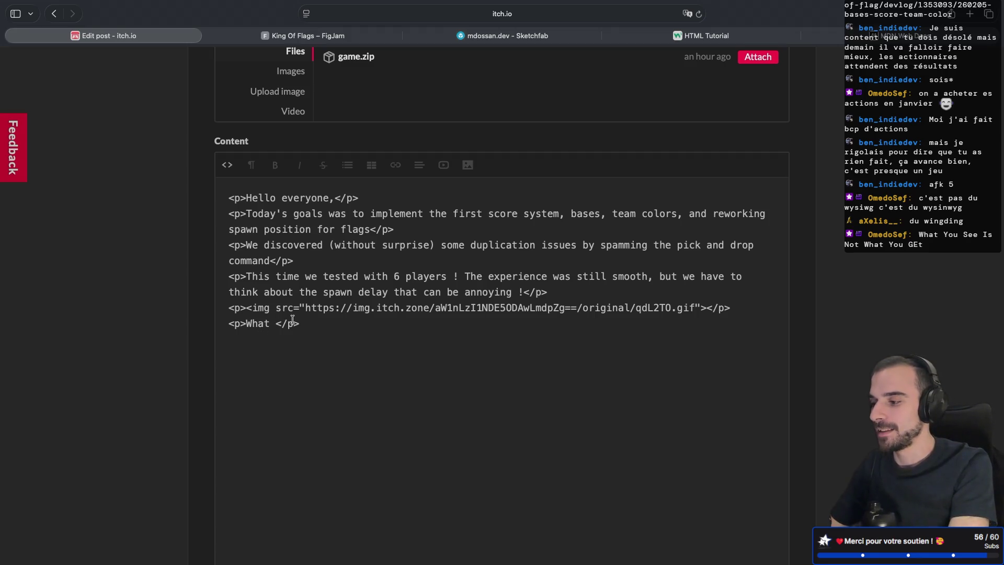
- Finish the sentence as 'What features would you like to see implemented ?'
type("features")
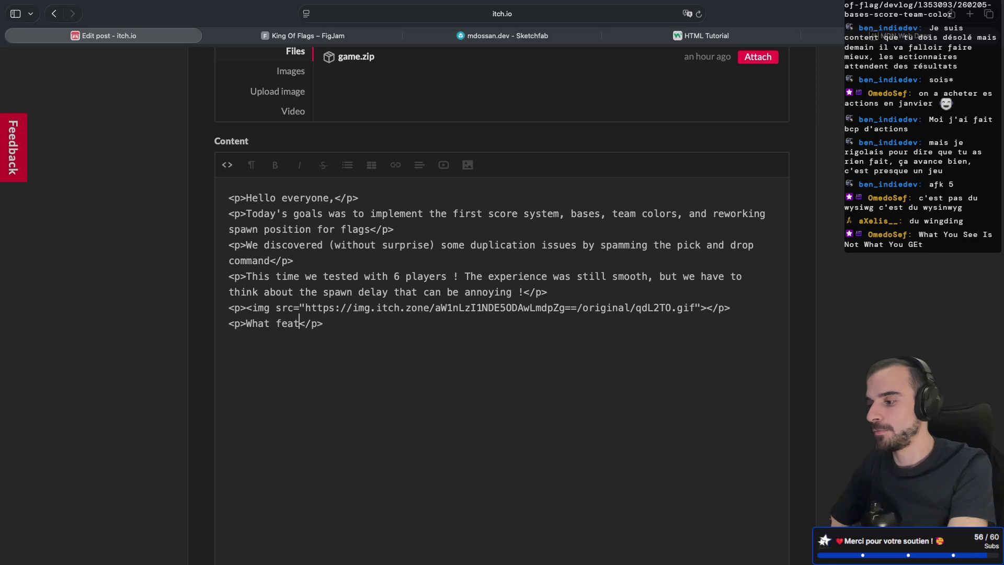
type(" sh")
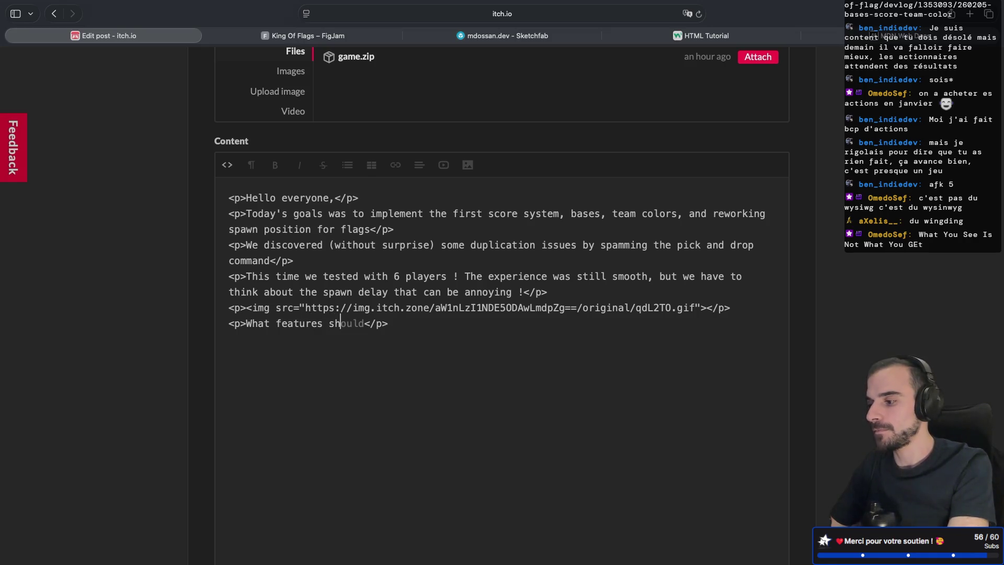
key("BackSpace")
key("BackSpace")
type("would ")
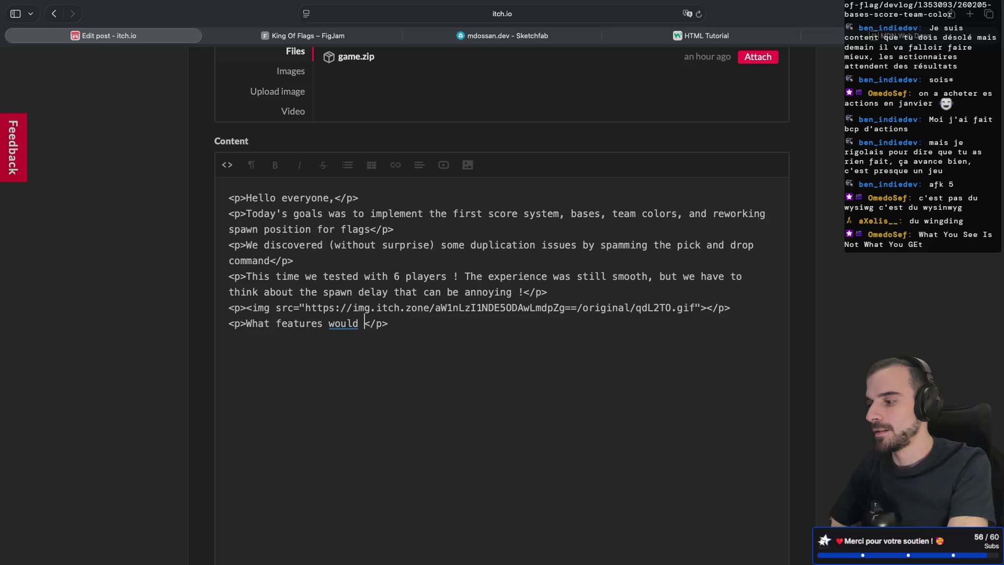
type("you like to s")
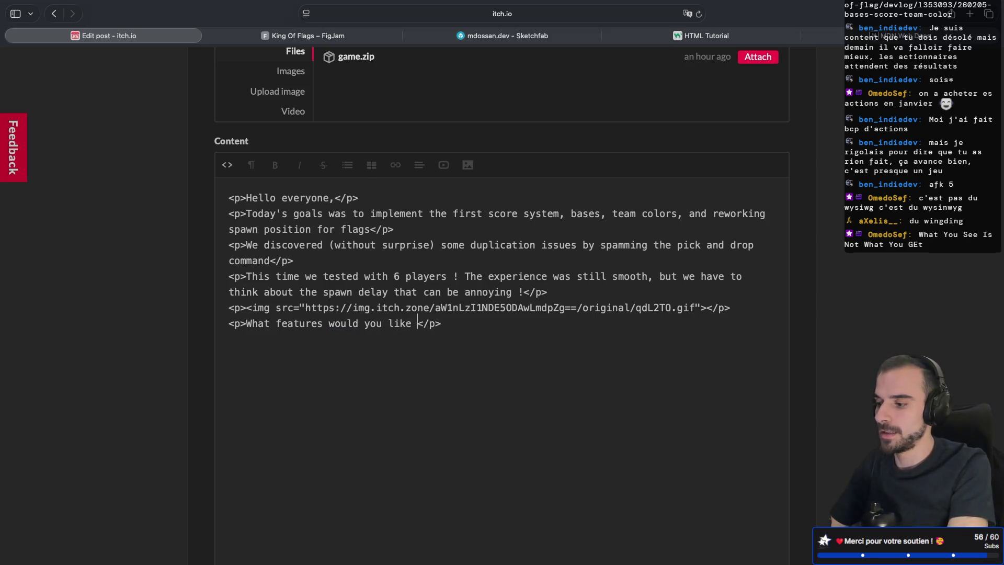
type("ee implemen")
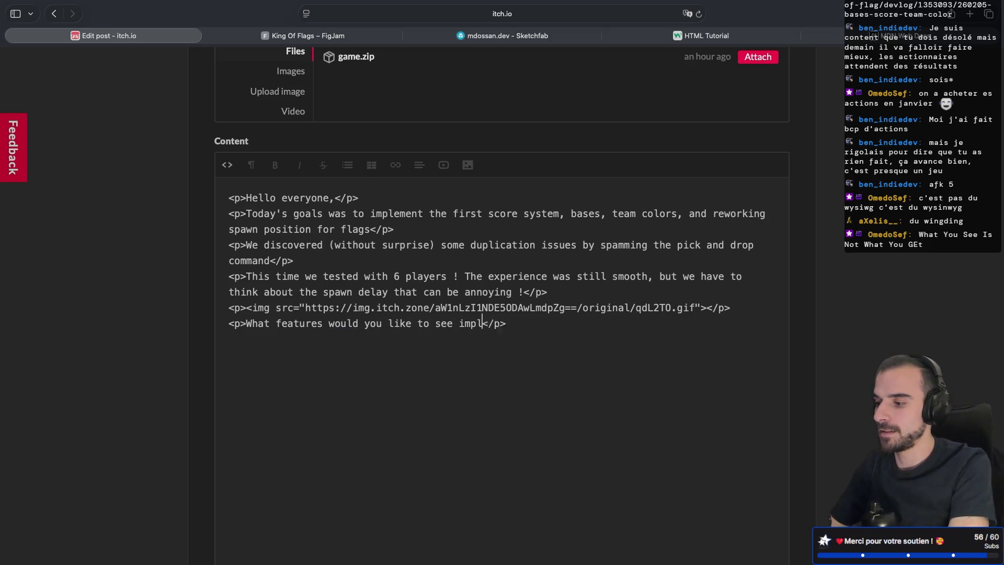
type("ted ?")
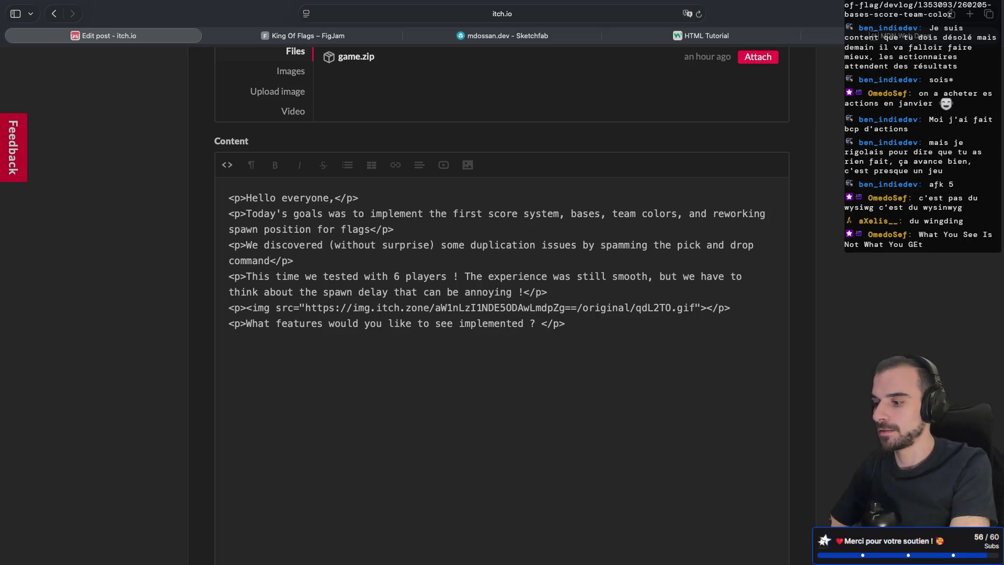
key("BackSpace")
key("BackSpace")
key("BackSpace")
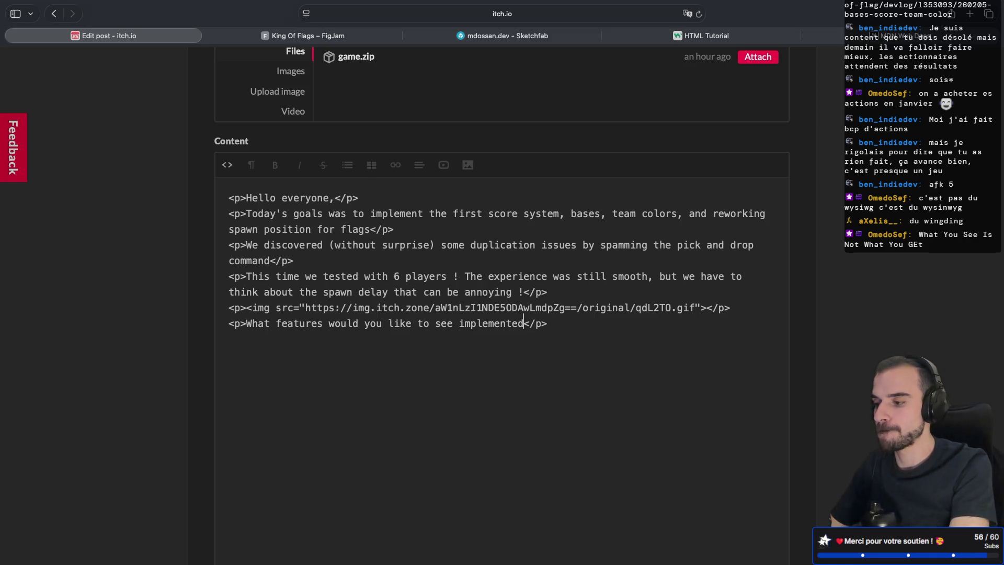
type("?")
- Prepend 'Tell me in comments', lowercase 'what', drop the comma and end with '!'
left_click(246, 323)
type("Tell me in com")
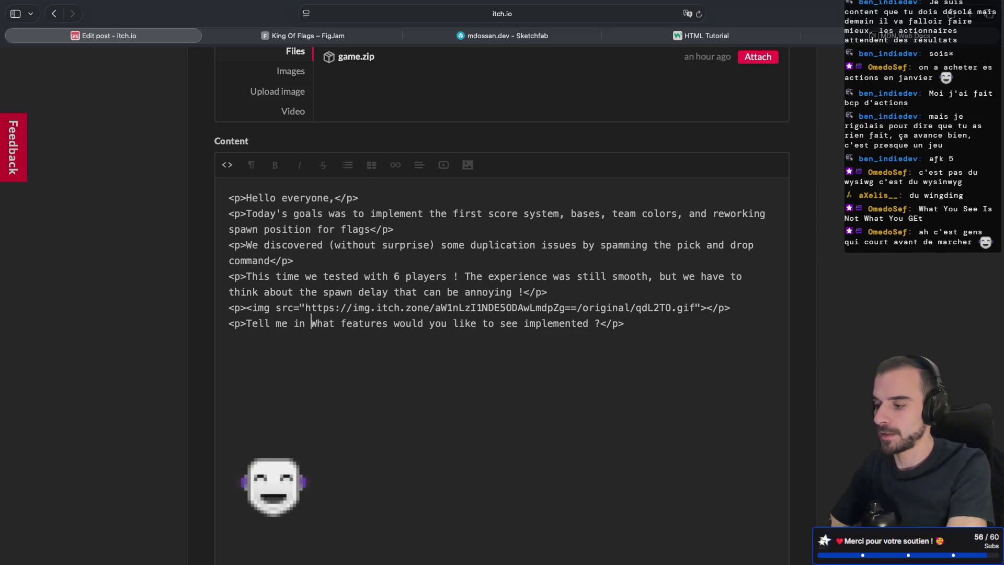
type("ments,")
key("Delete")
type("w")
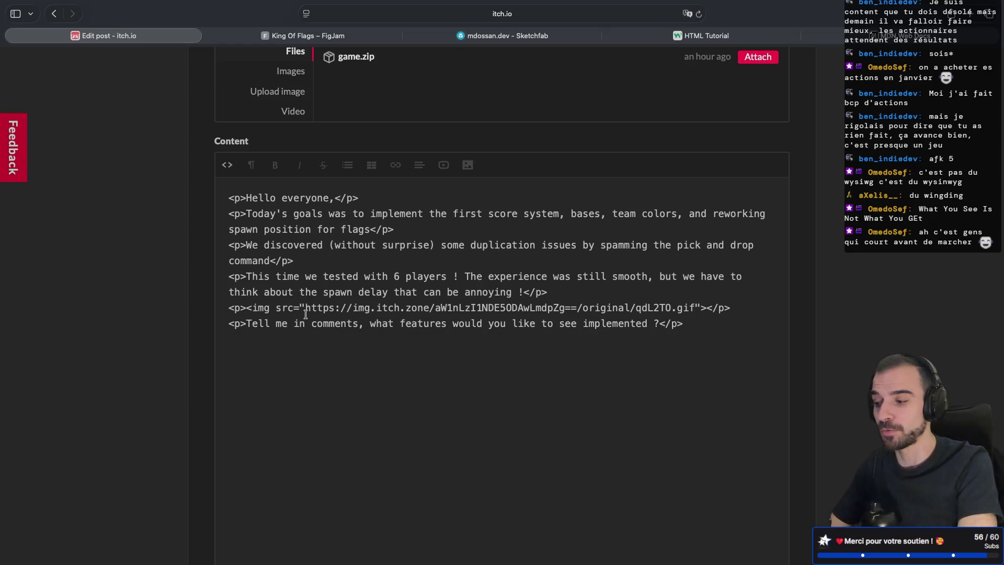
left_click_drag(241, 323, 692, 321)
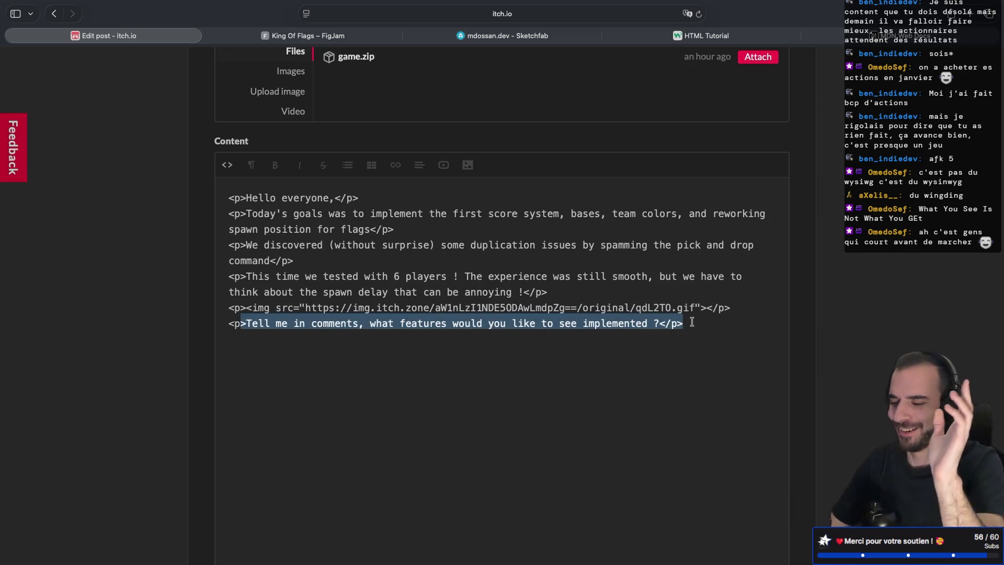
left_click(692, 322)
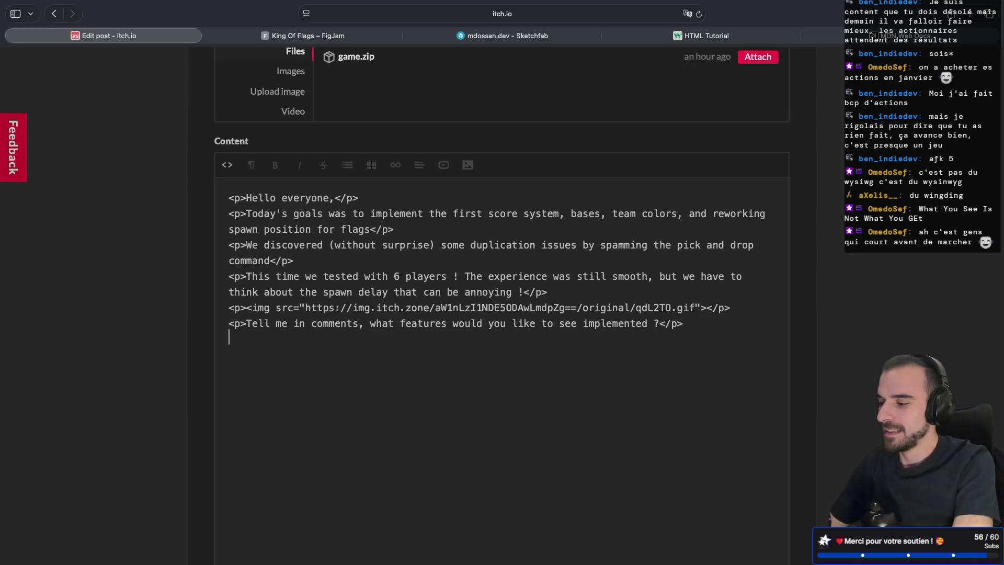
left_click(363, 323)
key("BackSpace")
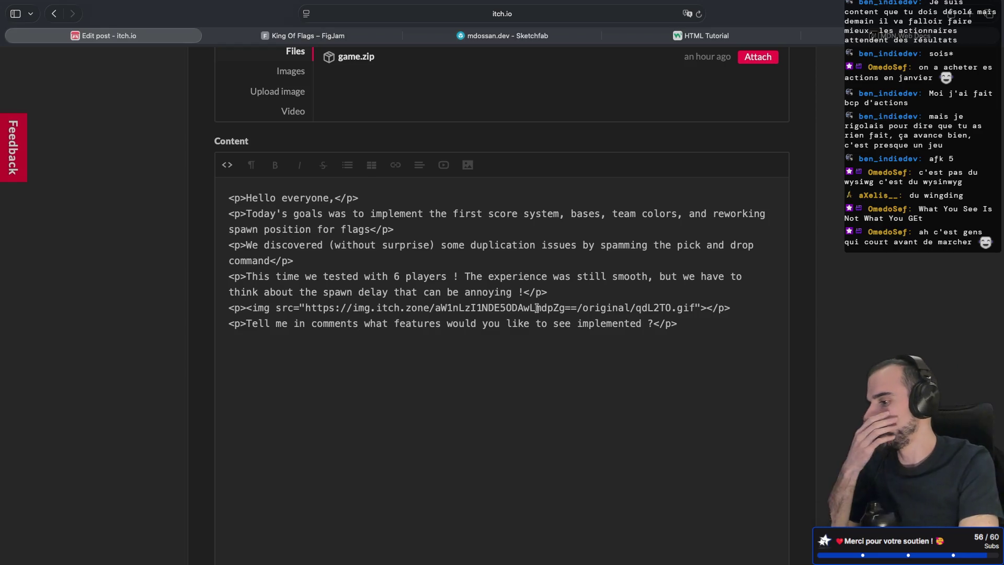
left_click(654, 324)
key("BackSpace")
type("!")
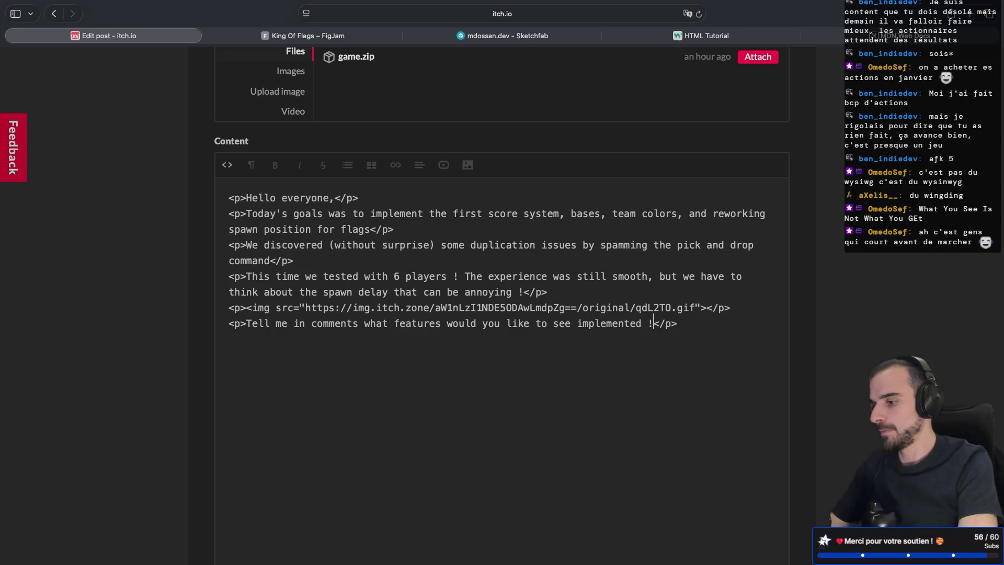
type("</p")
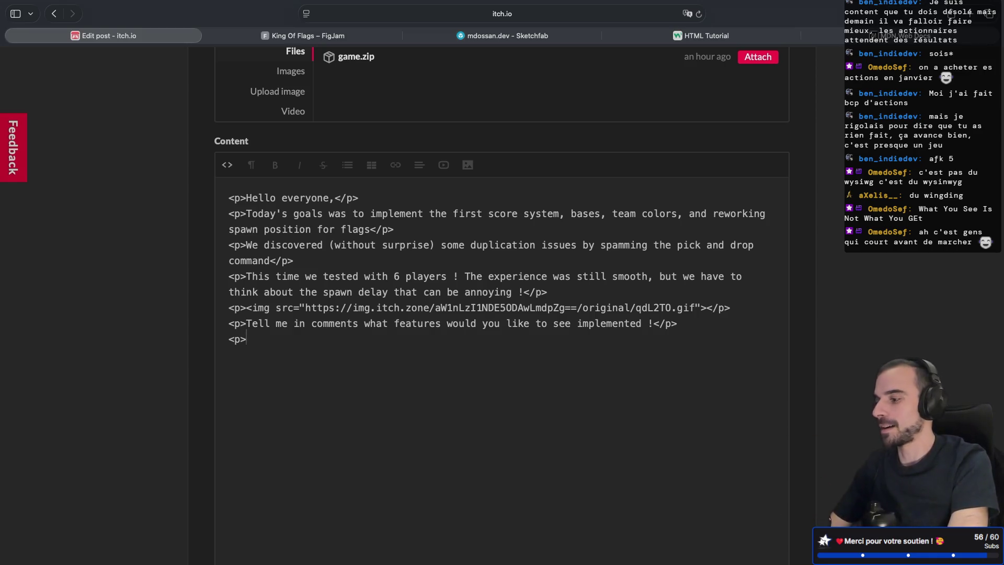
- Close the question paragraph and start a new one with the author's channel name
key("BackSpace")
type("</p>")
left_click(247, 340)
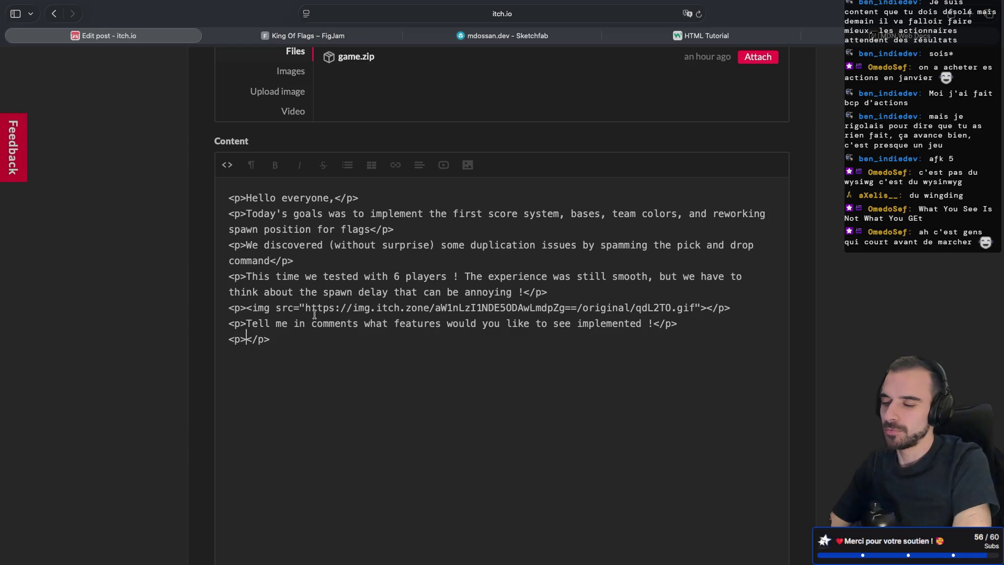
type("mdos")
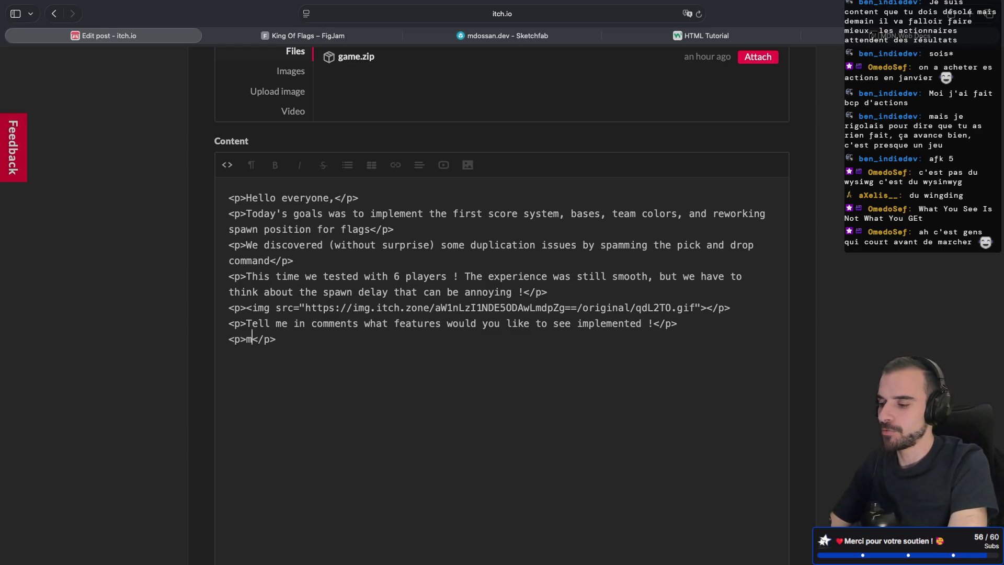
type("san")
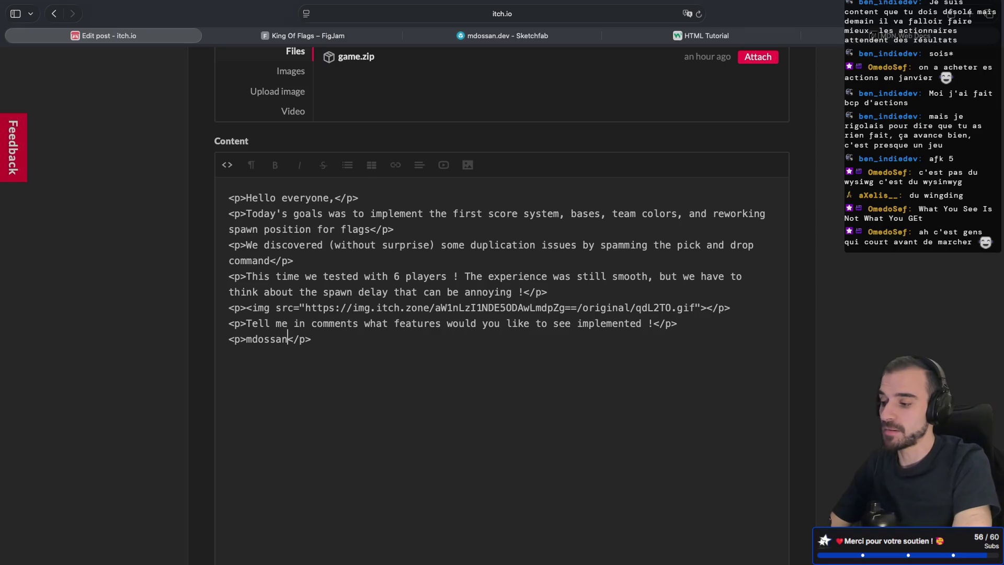
- Wrap the channel name in an <a href> link to the author's Twitch channel URL
scroll(388, 314, "down", 10)
scroll(389, 315, "up", 10)
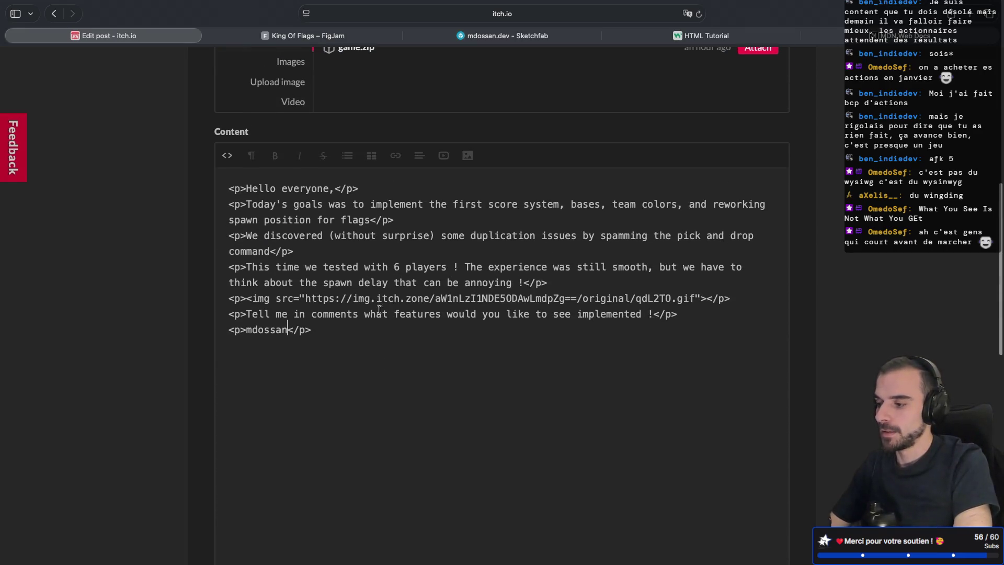
left_click(246, 329)
type("<a")
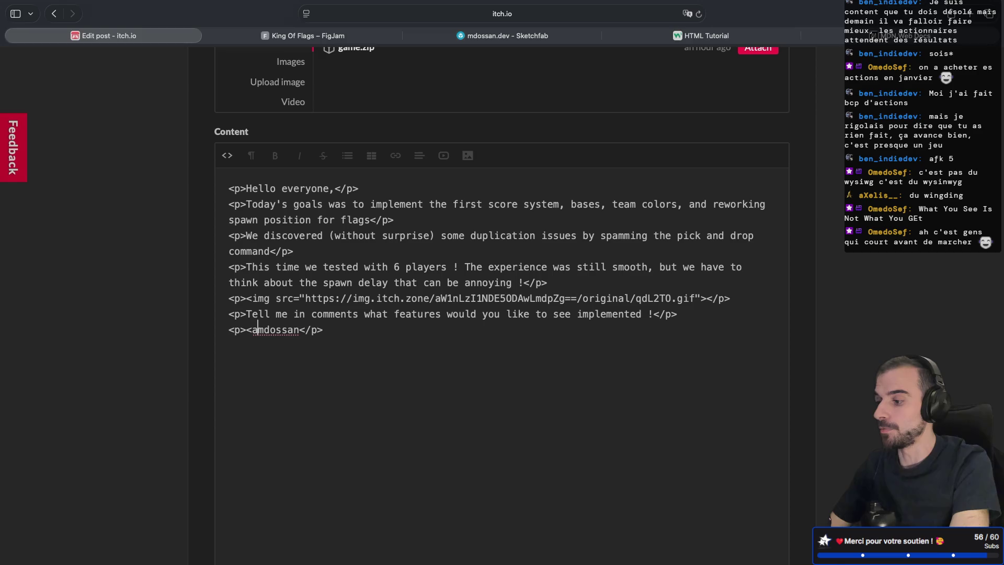
type(">")
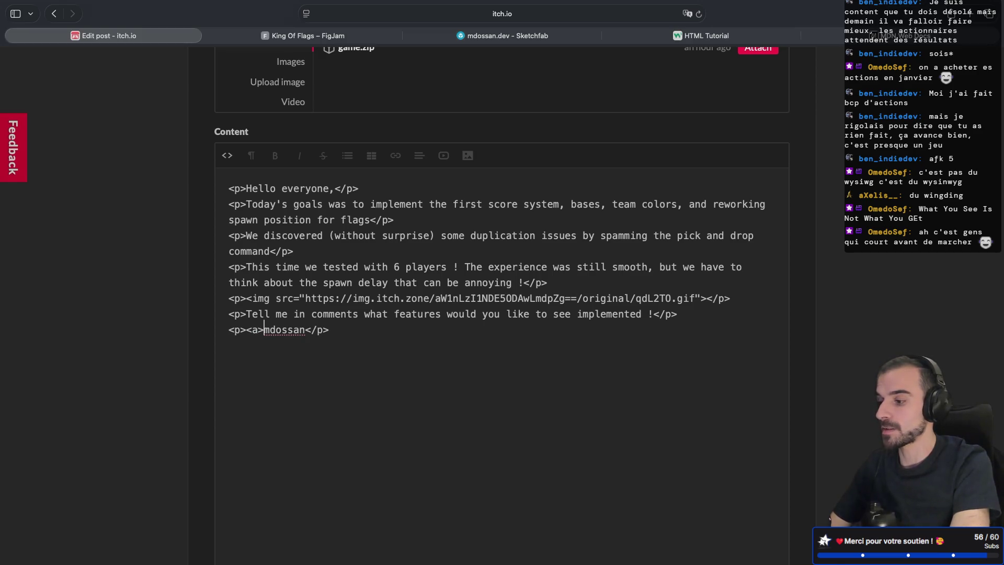
type("</a>")
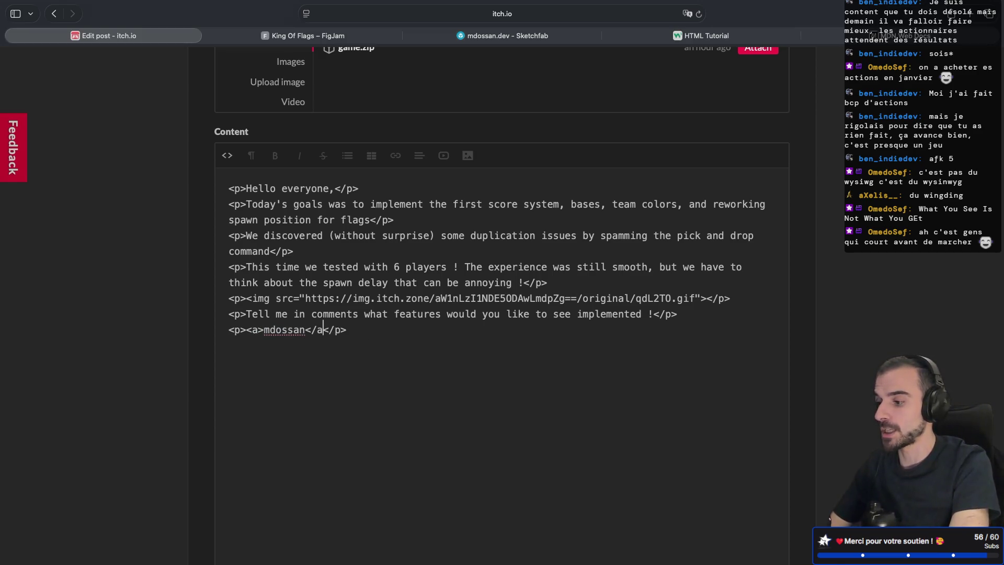
left_click(258, 329)
type("h")
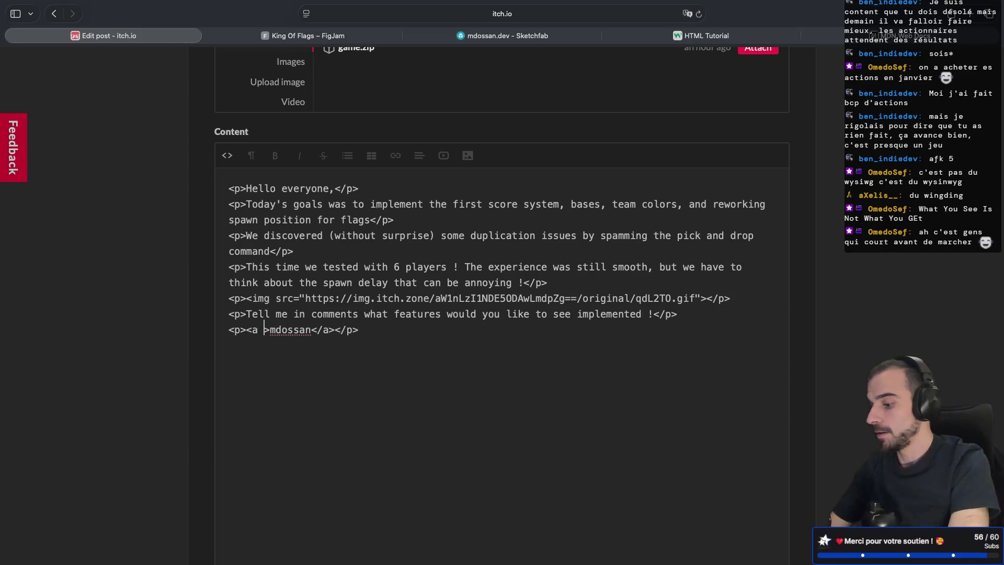
type("ref=\"\"")
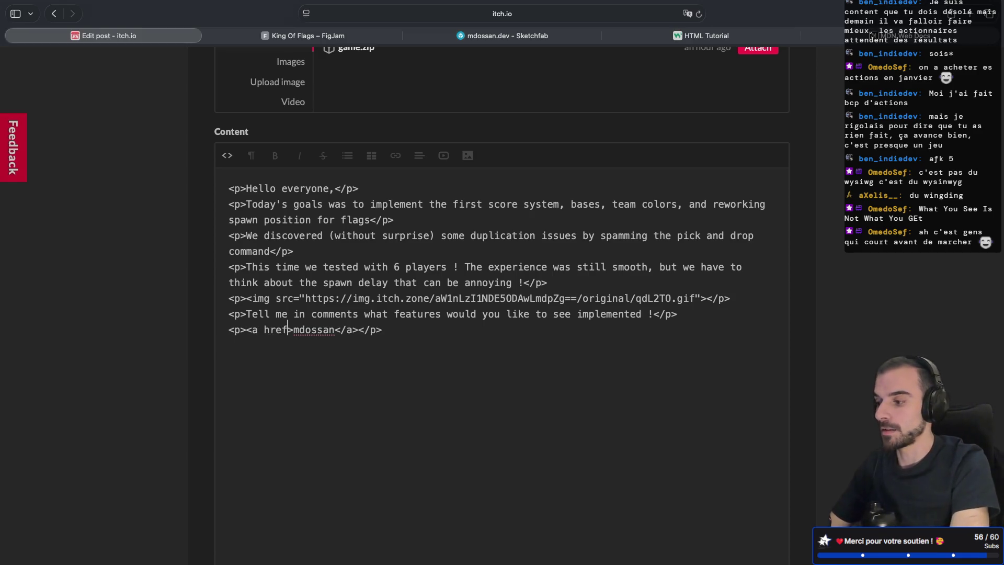
left_click(299, 329)
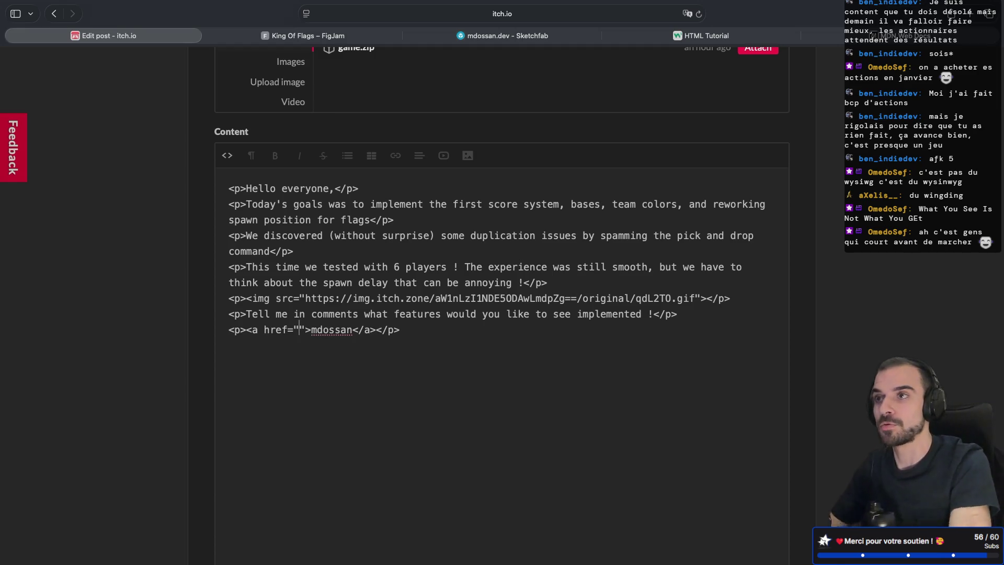
type("https://twitch.tv/mdossan")
- Remove the trailing empty line and strip the <p></p> wrapper from the GIF img tag
left_click(335, 381)
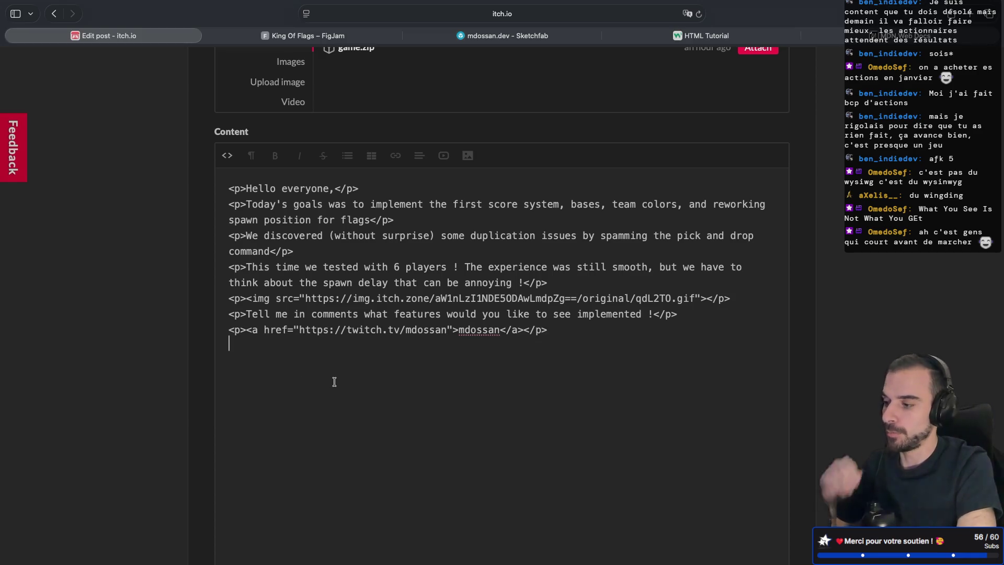
key("BackSpace")
left_click(246, 298)
key("BackSpace")
key("BackSpace")
key("BackSpace")
left_click(721, 298)
key("BackSpace")
key("BackSpace")
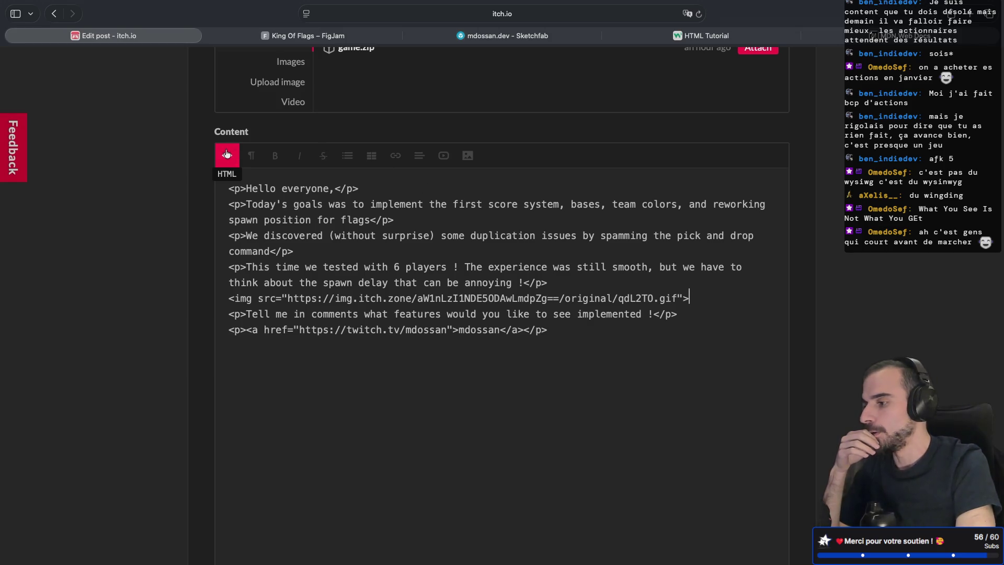
- Return the post body to rendered view and save the devlog changes
left_click(226, 153)
scroll(361, 296, "down", 4)
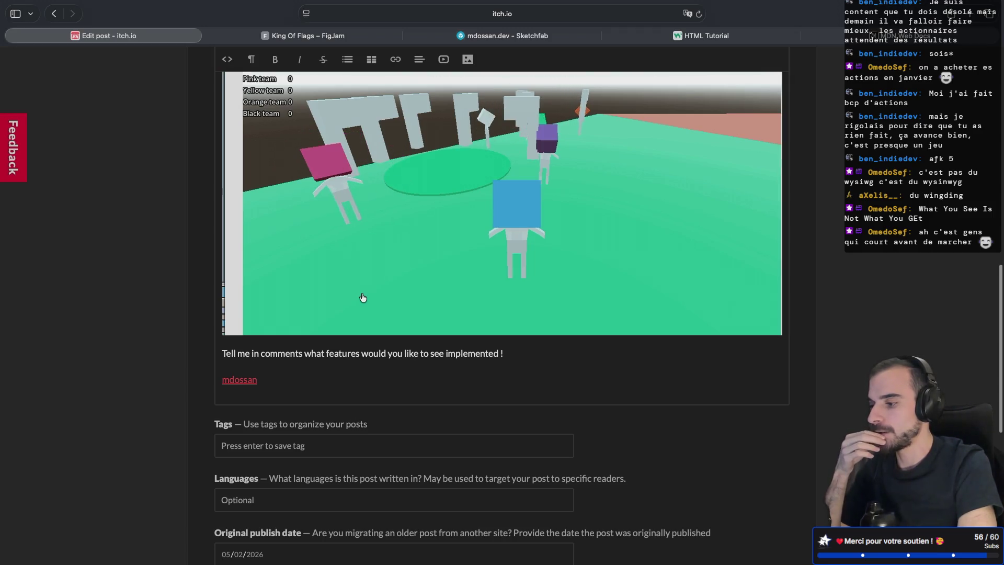
scroll(363, 298, "down", 8)
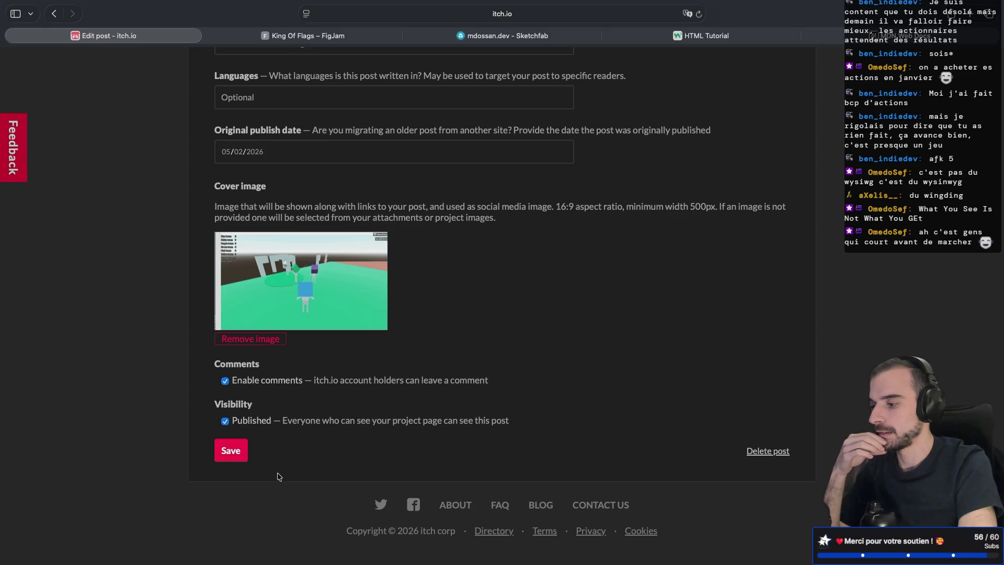
scroll(279, 477, "up", 10)
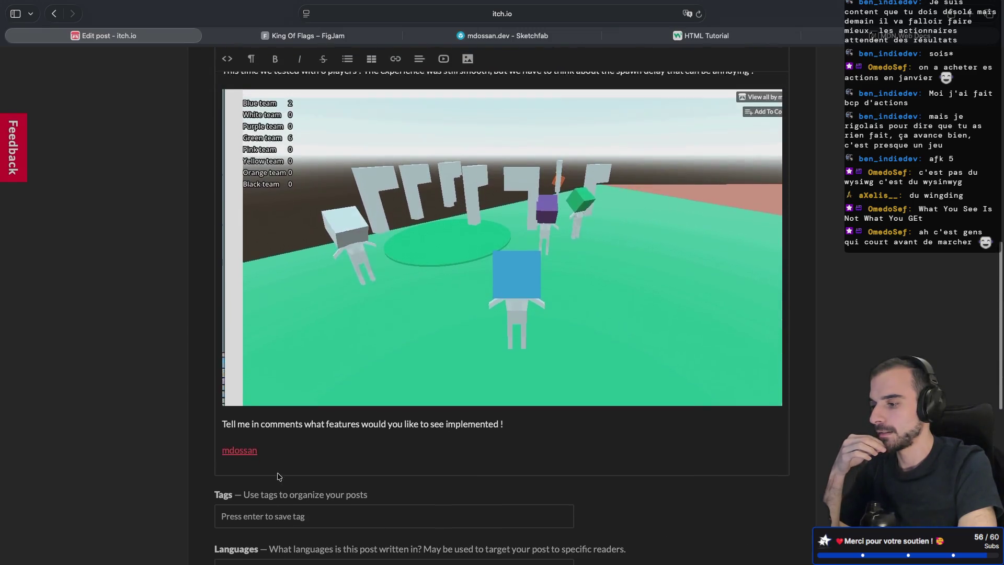
scroll(279, 477, "up", 10)
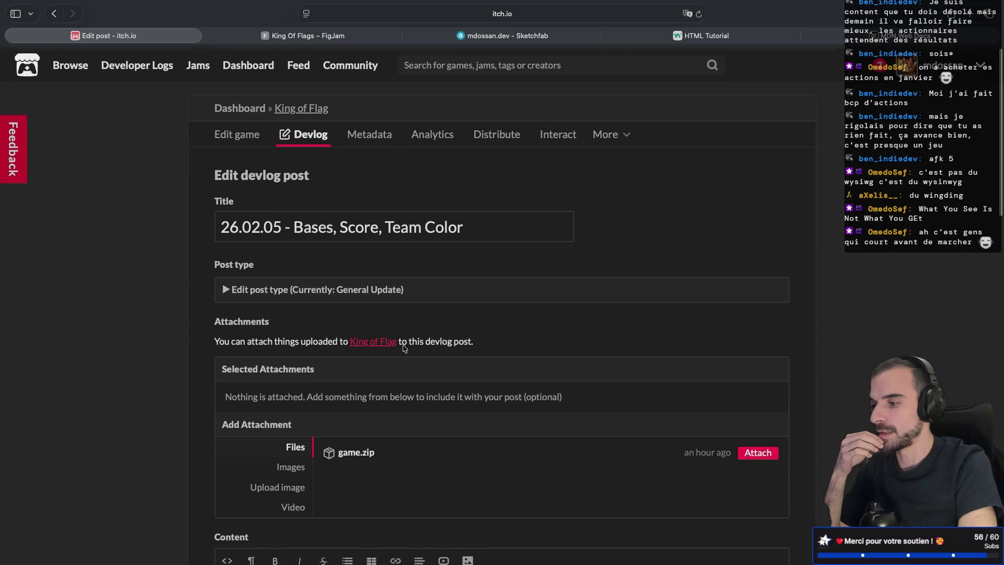
scroll(600, 341, "down", 20)
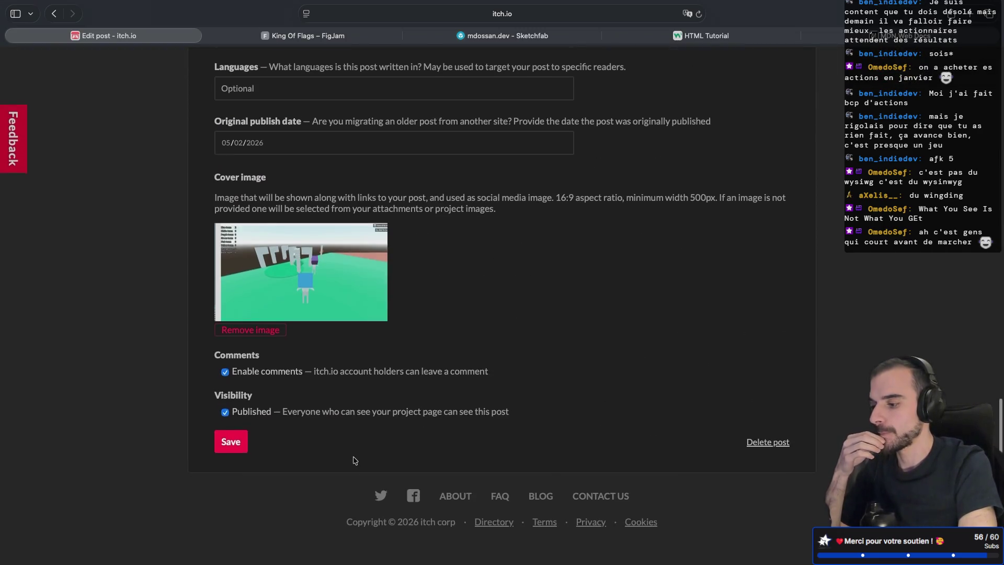
left_click(233, 450)
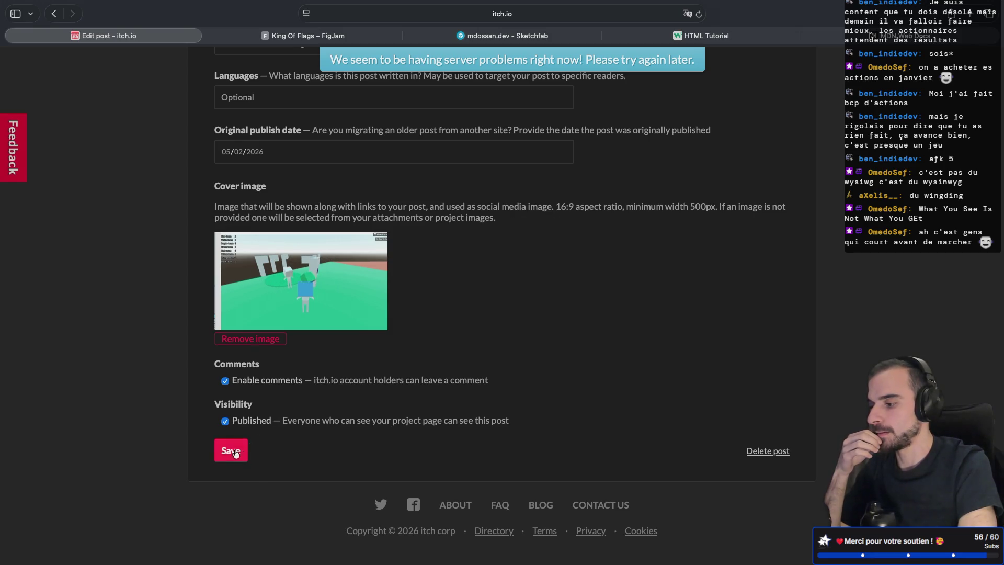
- Reload the edit page after the server error and pass the Cloudflare human check
scroll(234, 453, "up", 2)
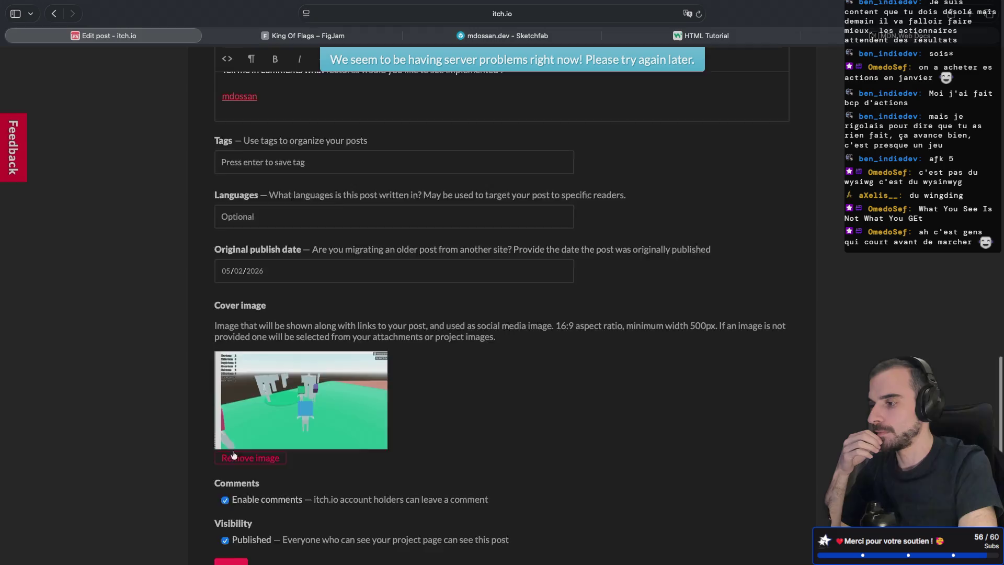
scroll(233, 452, "up", 5)
left_click(227, 139)
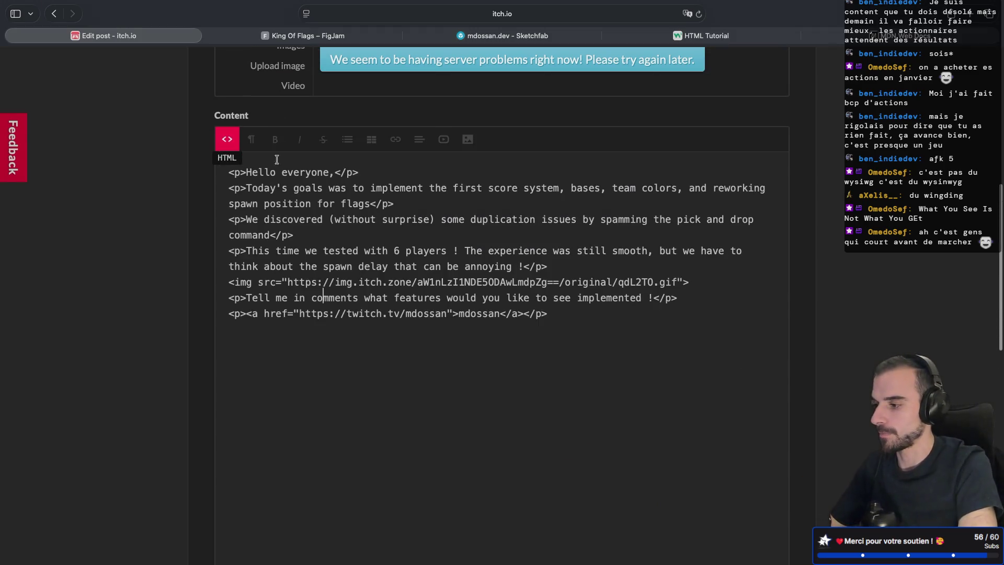
key("cmd+a")
left_click(219, 268)
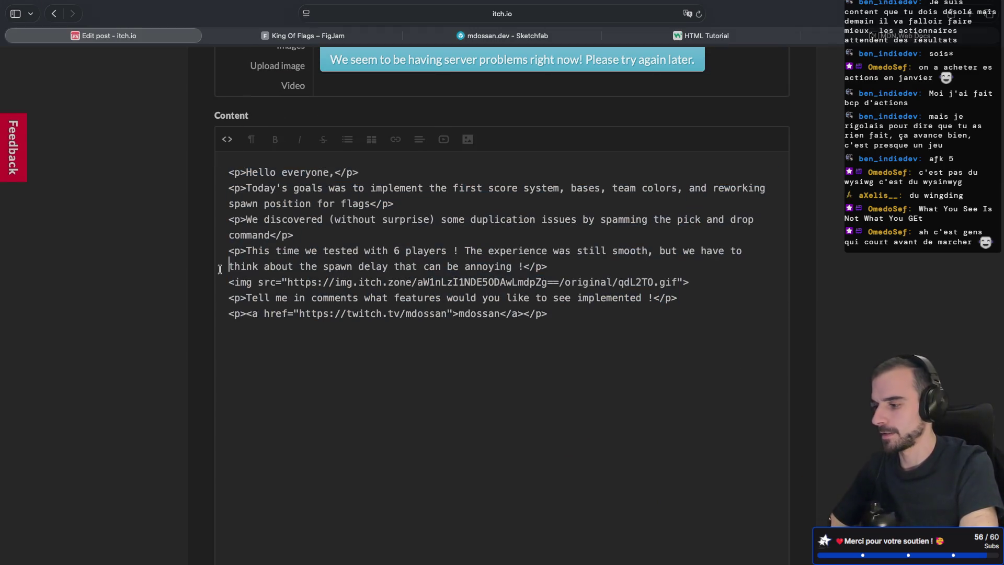
key("super+r")
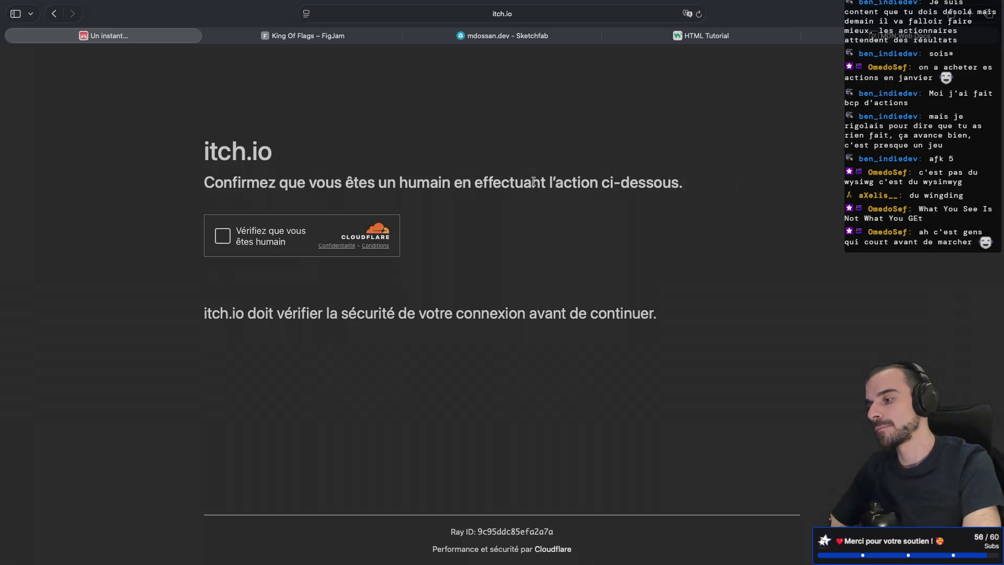
left_click(222, 238)
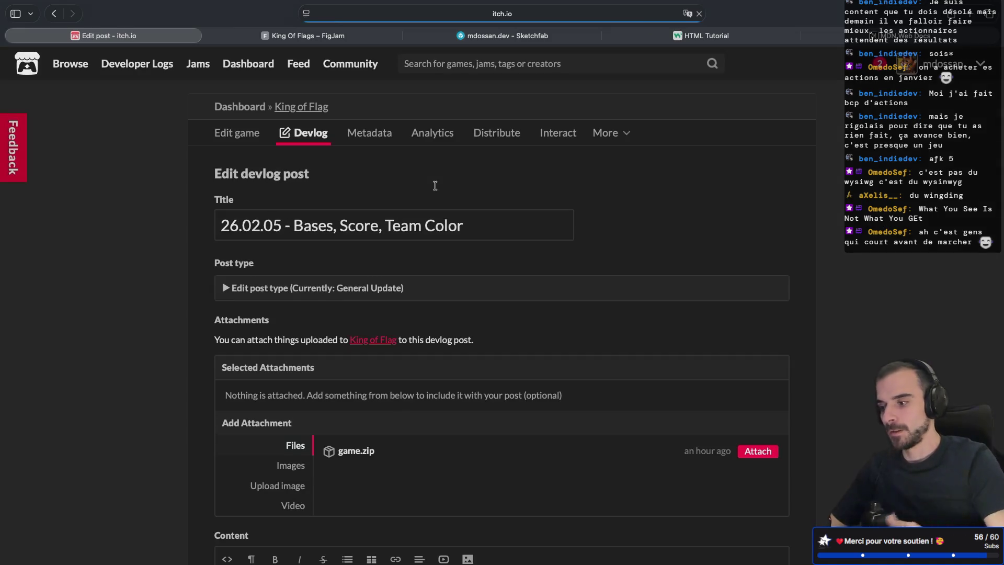
- Verify the post's HTML source is intact and save the devlog post again
scroll(398, 219, "down", 10)
scroll(368, 246, "up", 12)
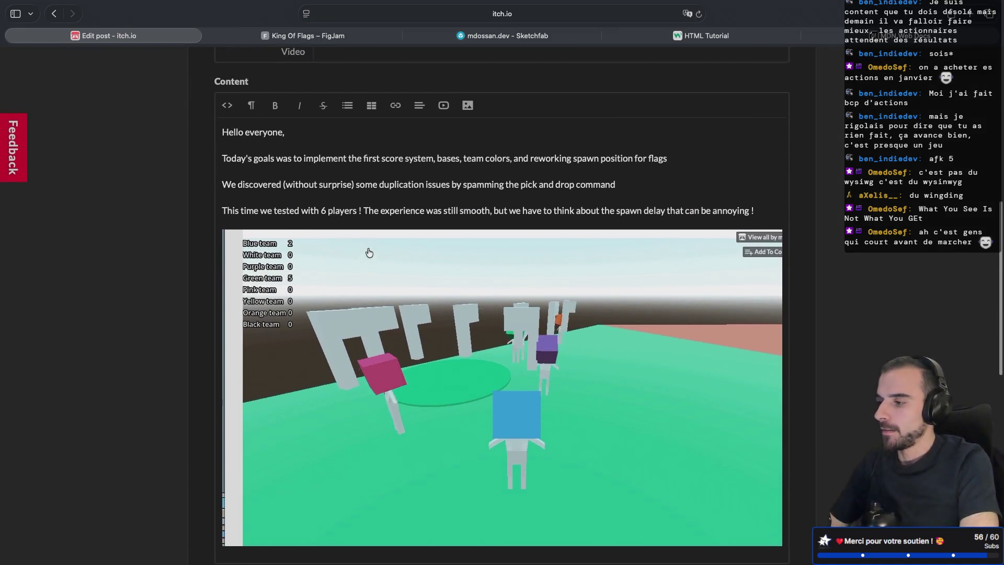
scroll(369, 253, "up", 2)
left_click(227, 196)
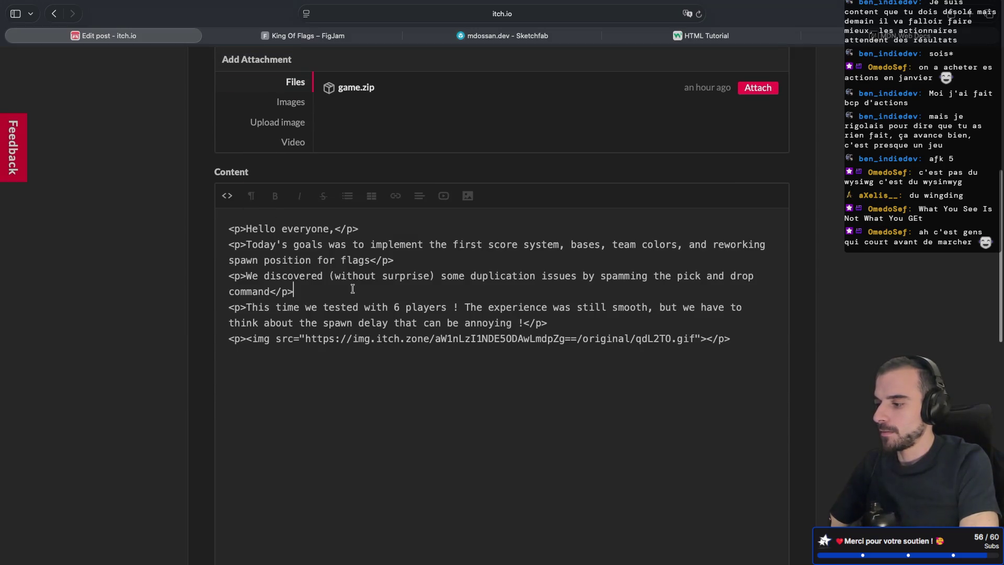
scroll(345, 313, "down", 15)
left_click(228, 450)
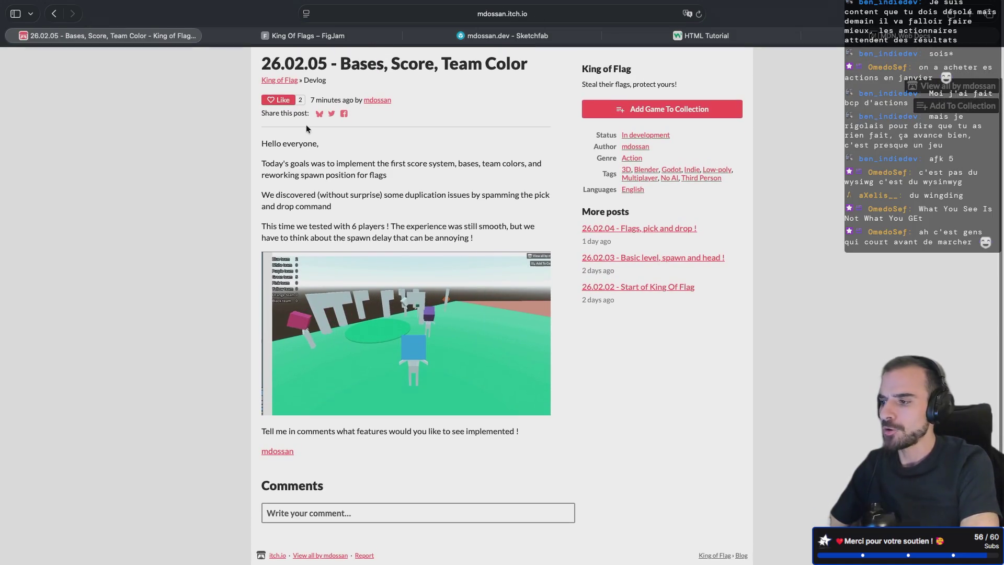
- Review the published post, then go to the Dashboard and the Developer Logs listing
scroll(312, 210, "up", 1)
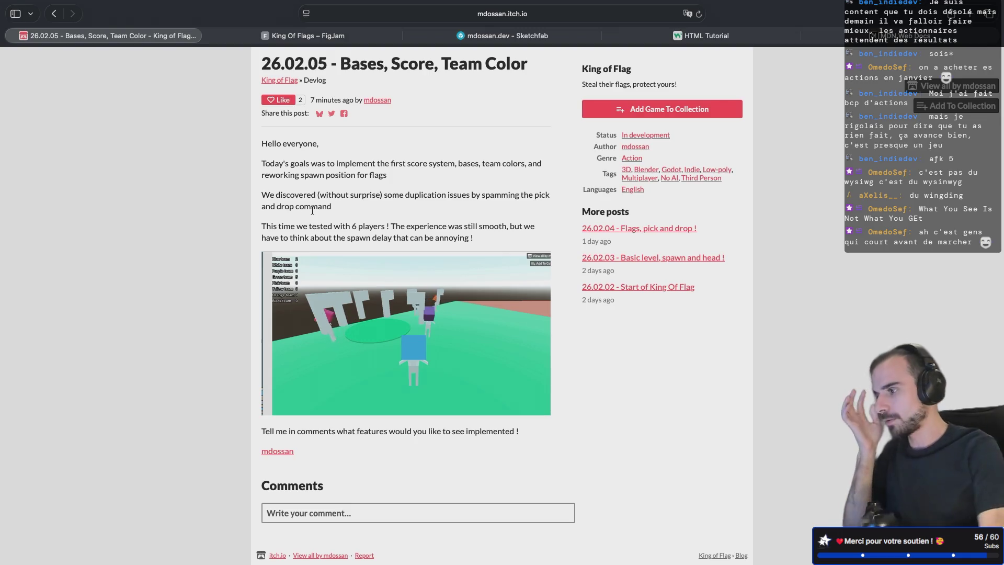
scroll(188, 132, "up", 1)
left_click(56, 62)
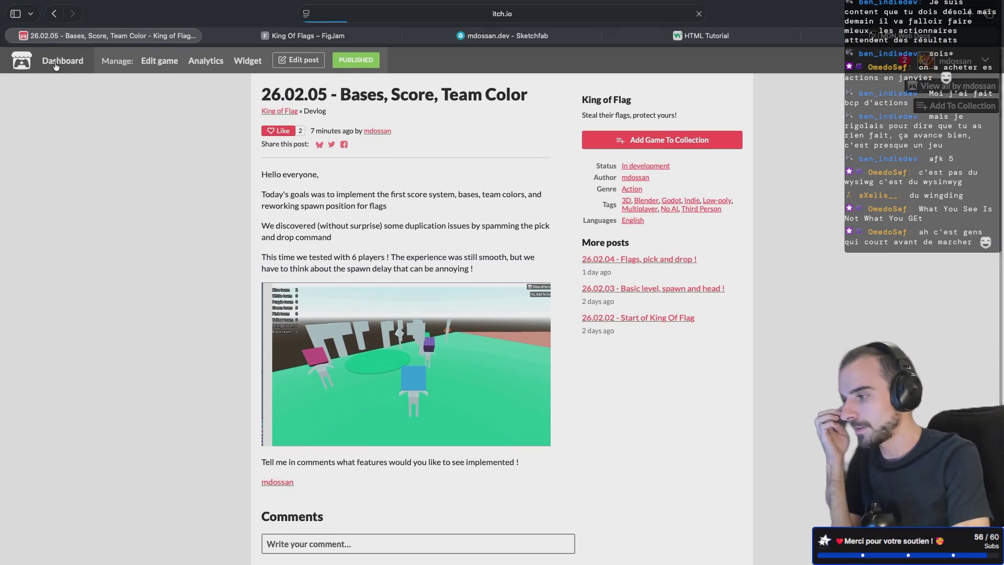
left_click(128, 67)
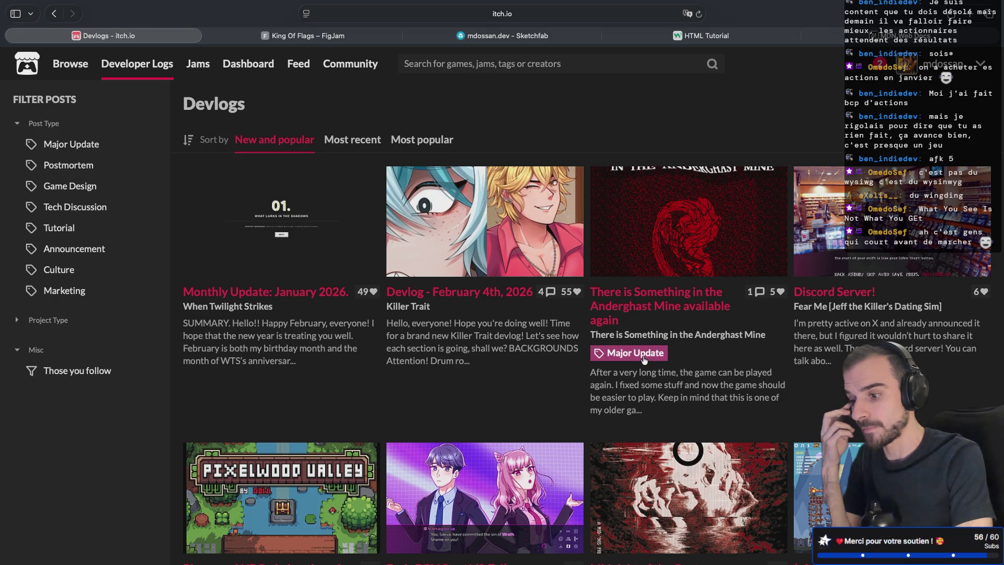
scroll(965, 280, "down", 5)
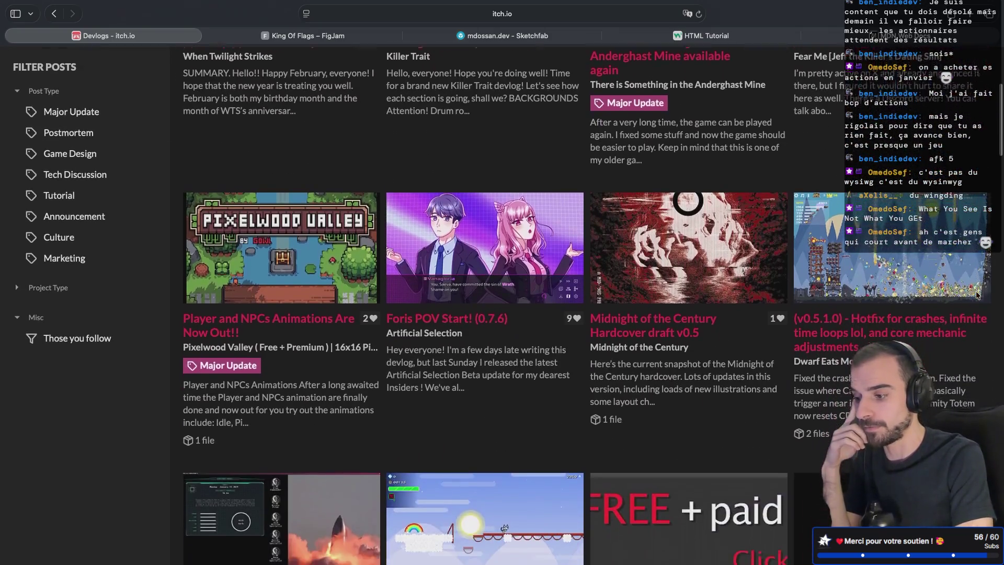
scroll(786, 282, "down", 3)
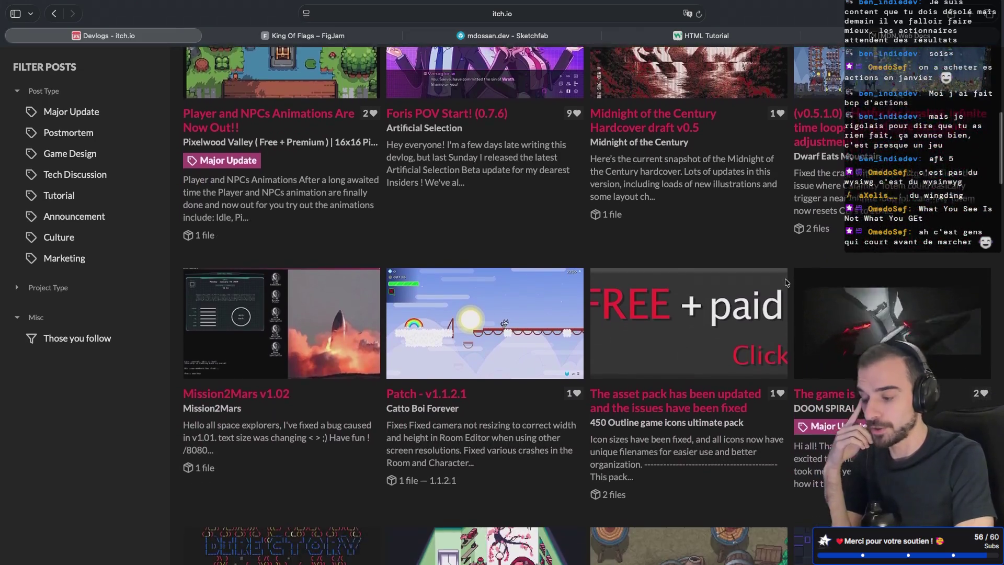
scroll(786, 282, "up", 8)
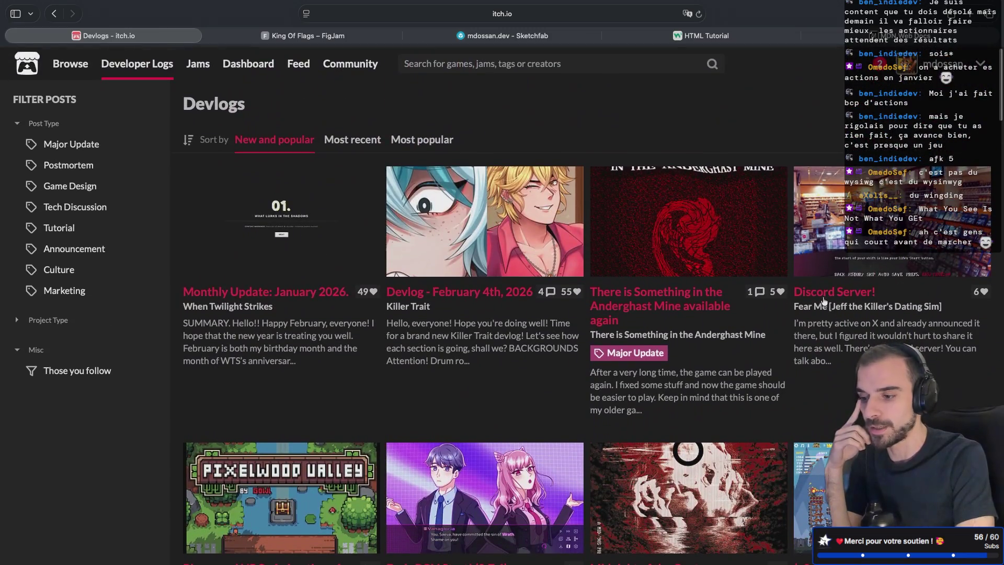
left_click(822, 294)
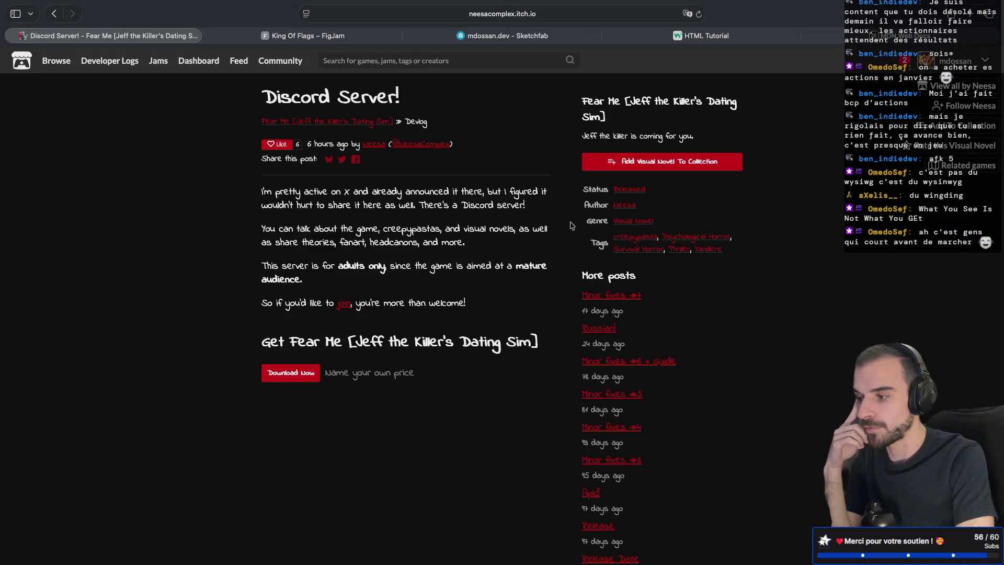
scroll(571, 225, "down", 4)
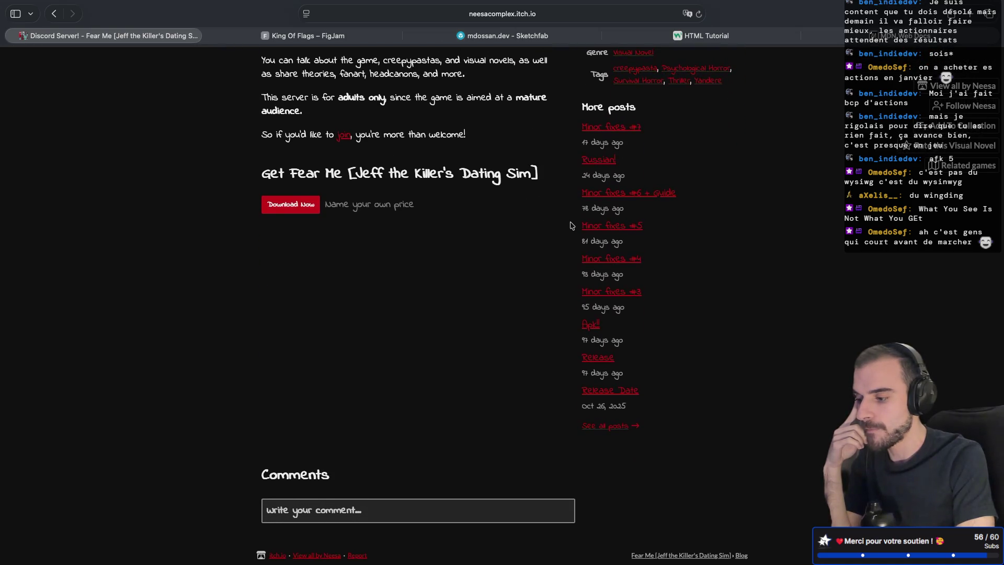
scroll(572, 226, "up", 5)
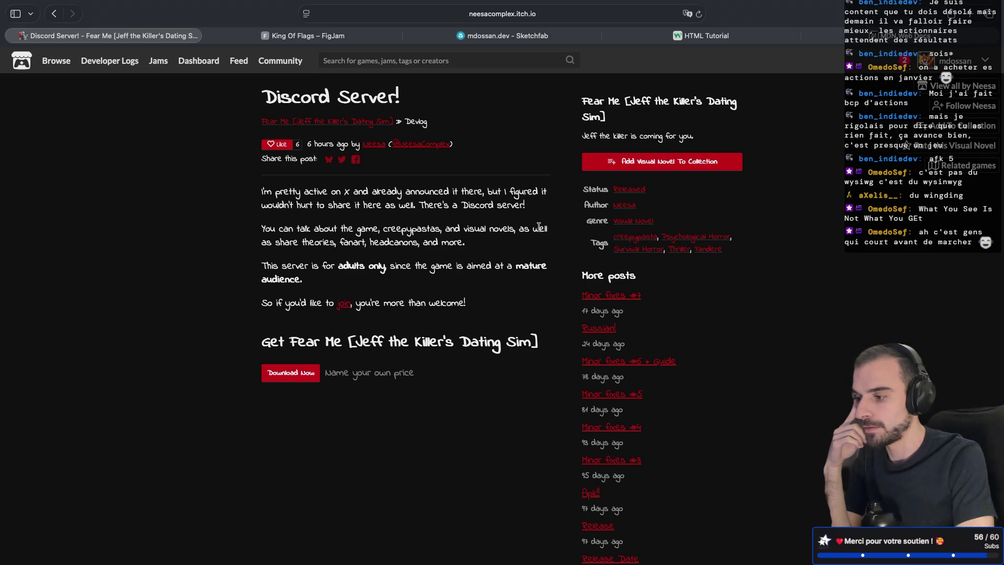
scroll(538, 226, "left", 5)
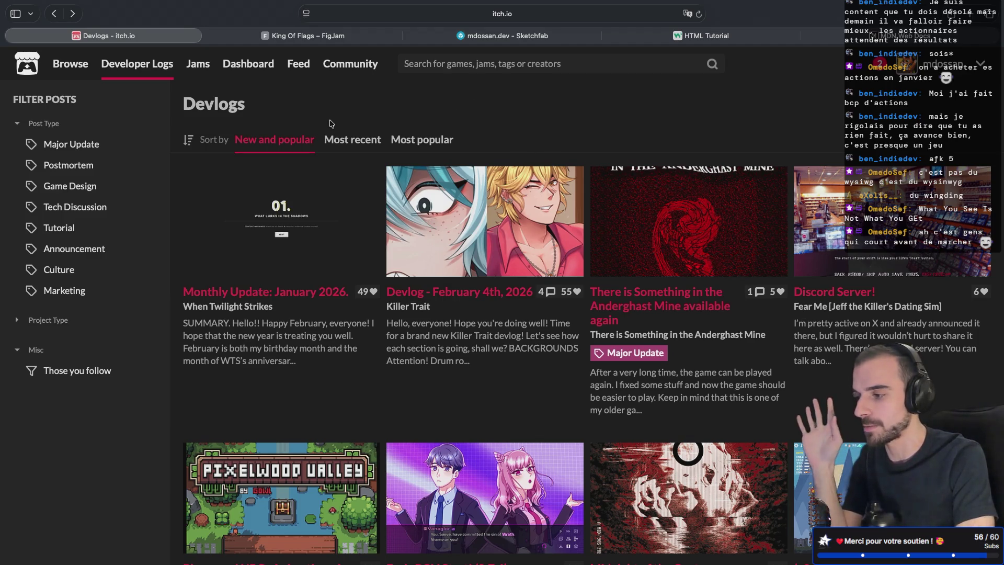
left_click(359, 139)
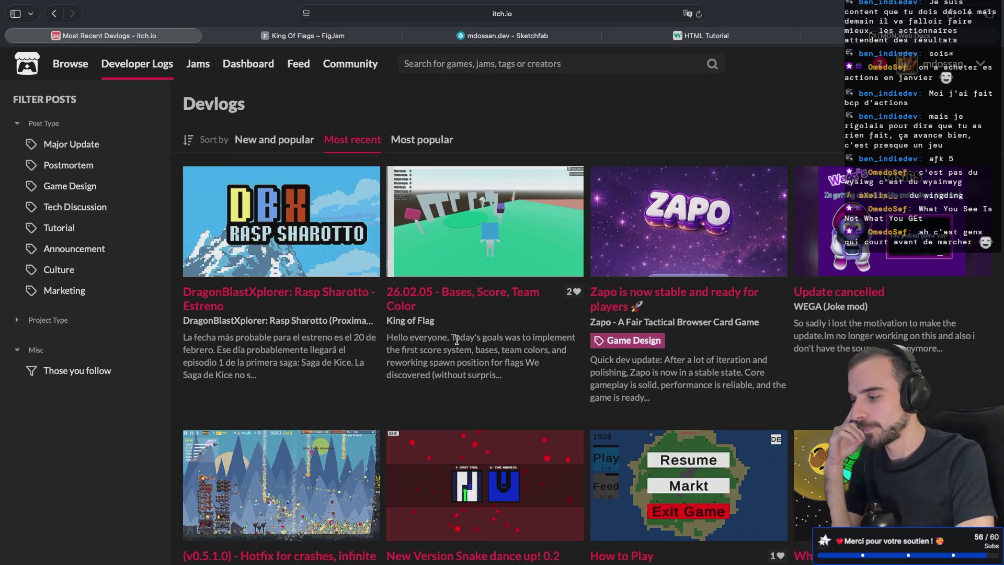
- Inspect the King of Flag '26.02.05 - Bases, Score, Team Color' post in the most-recent Devlogs list
mouse_move(421, 217)
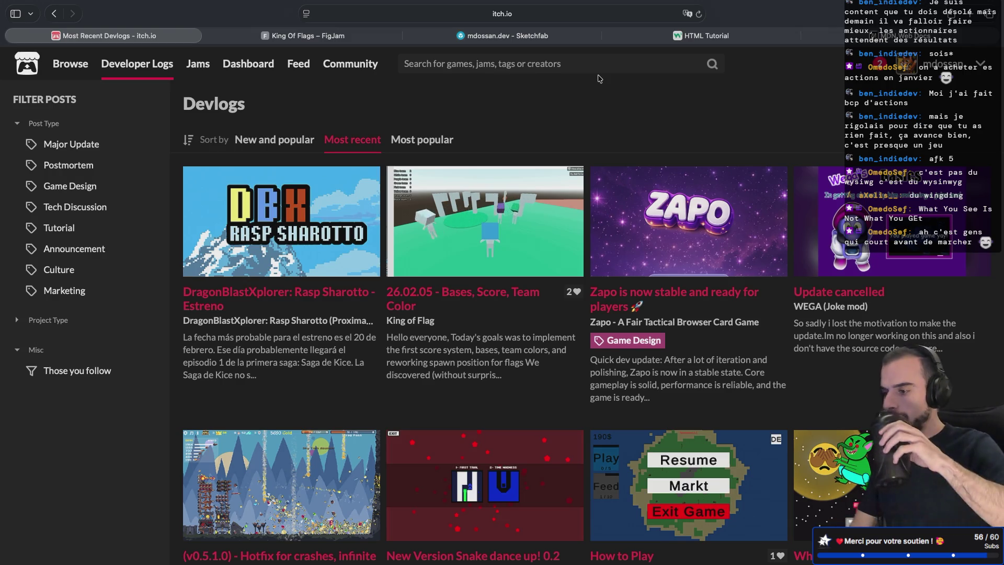
mouse_move(512, 189)
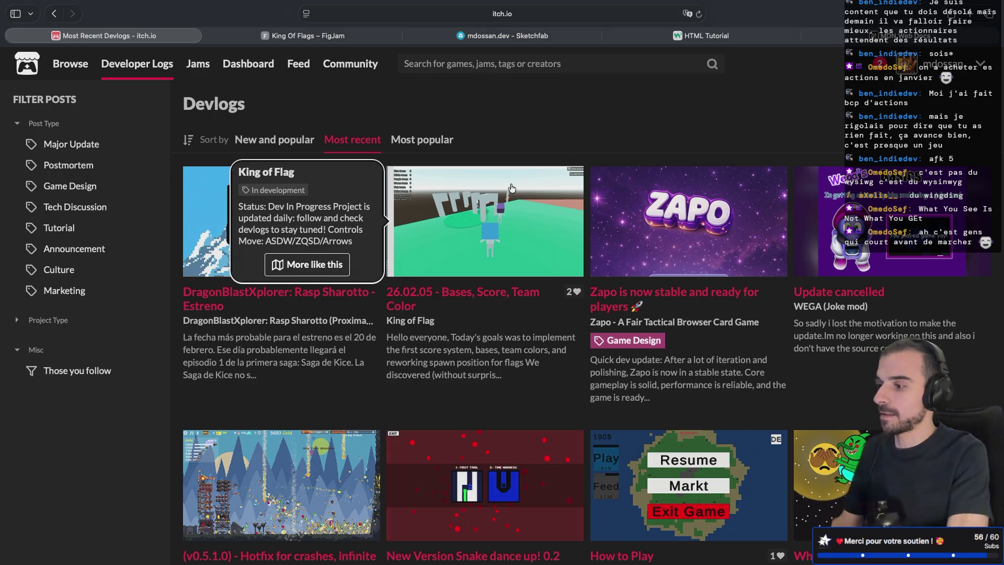
- In a new browser tab, search Google for 'under .io'
key("super+t")
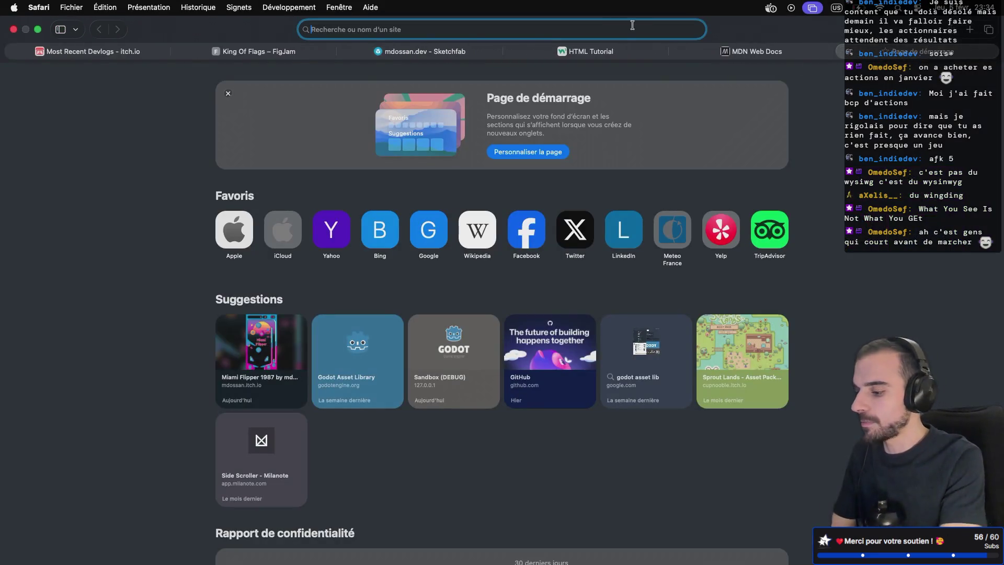
type("under")
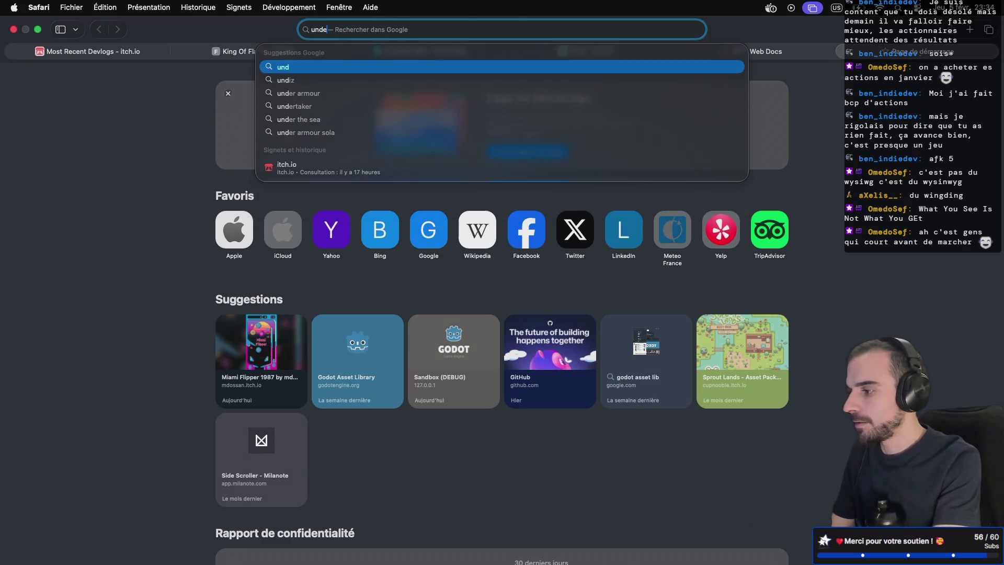
key("BackSpace")
key("BackSpace")
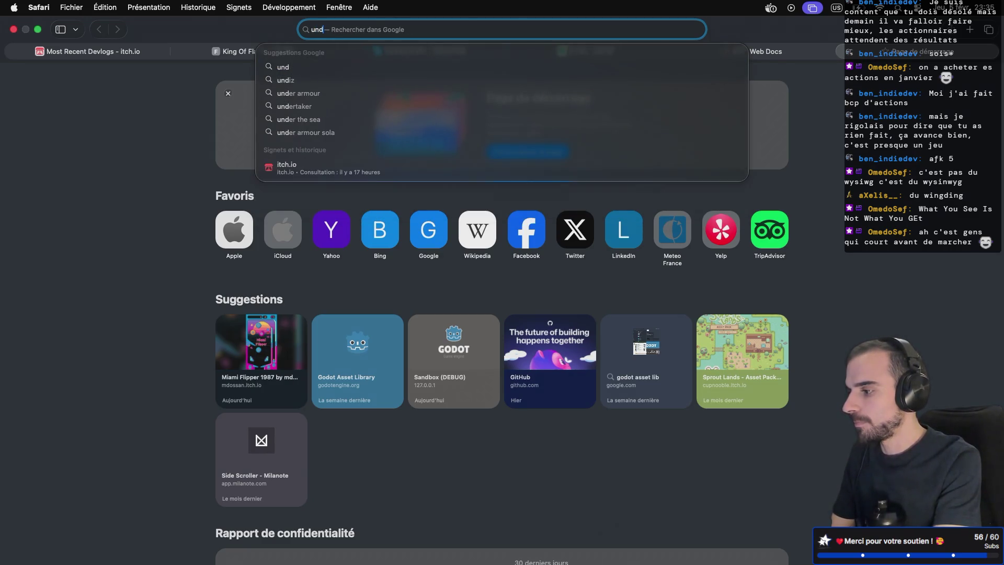
type("er .io")
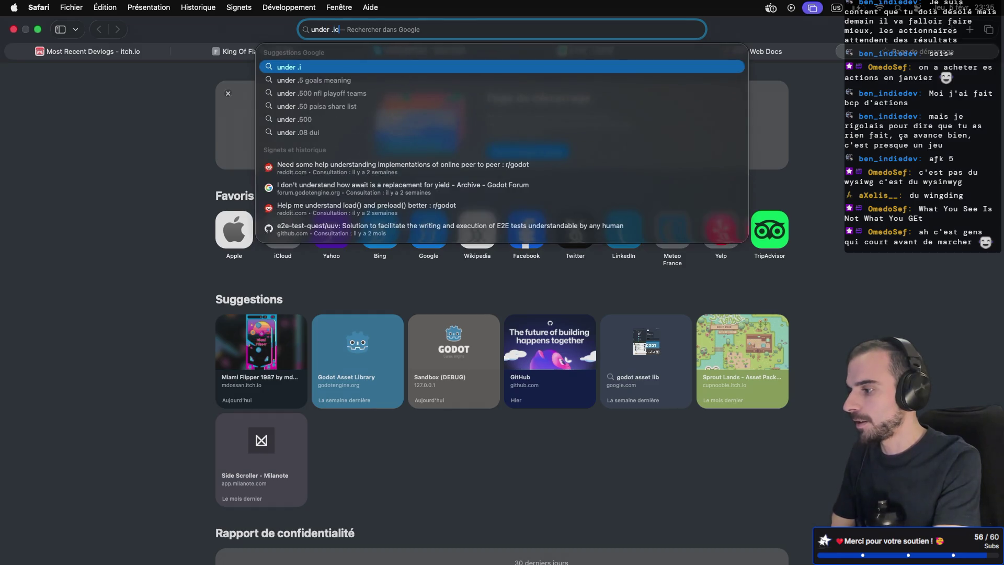
key("Return")
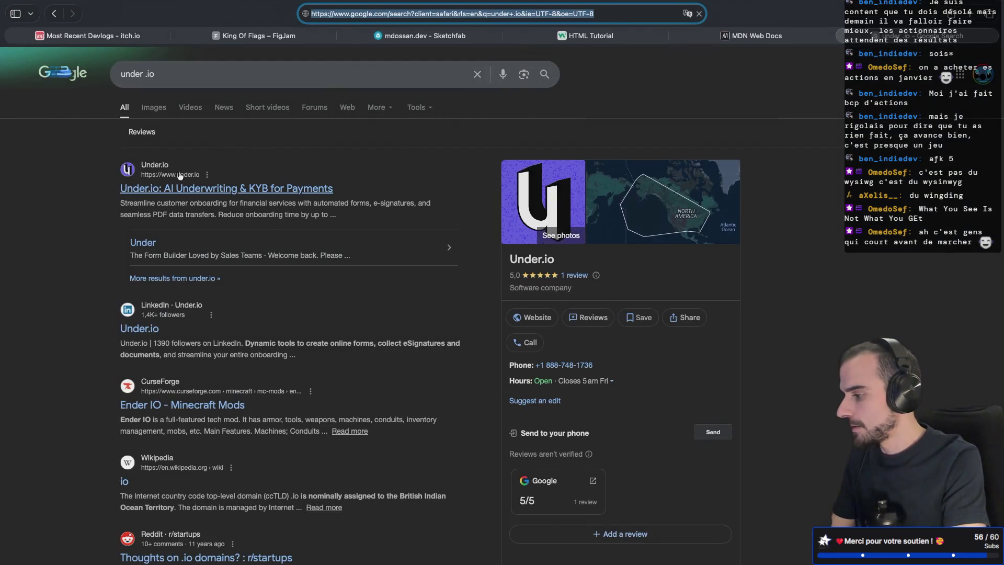
- Search for 'nd3r.io' instead and open the ND3R.IO site result
triple_click(152, 78)
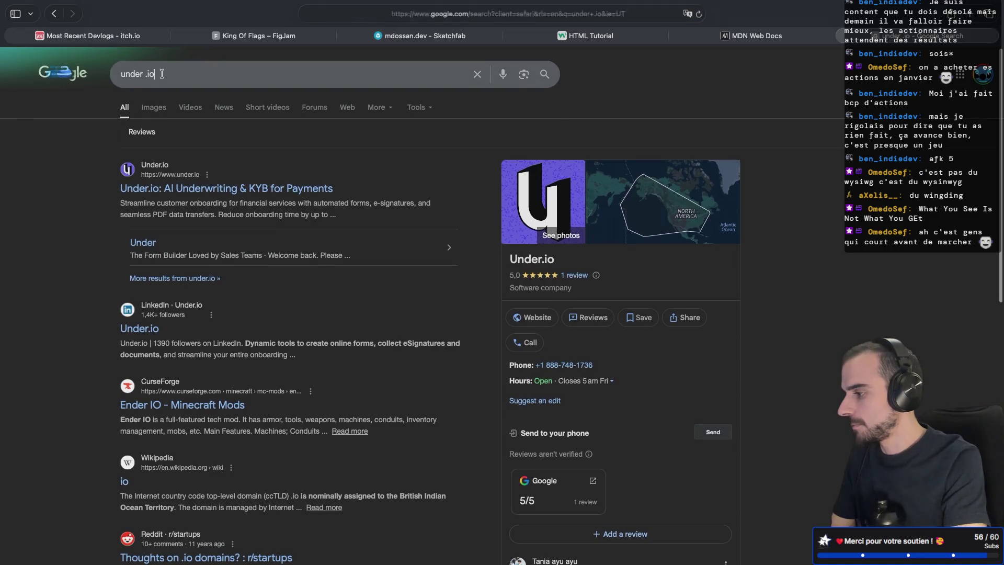
type("nde3")
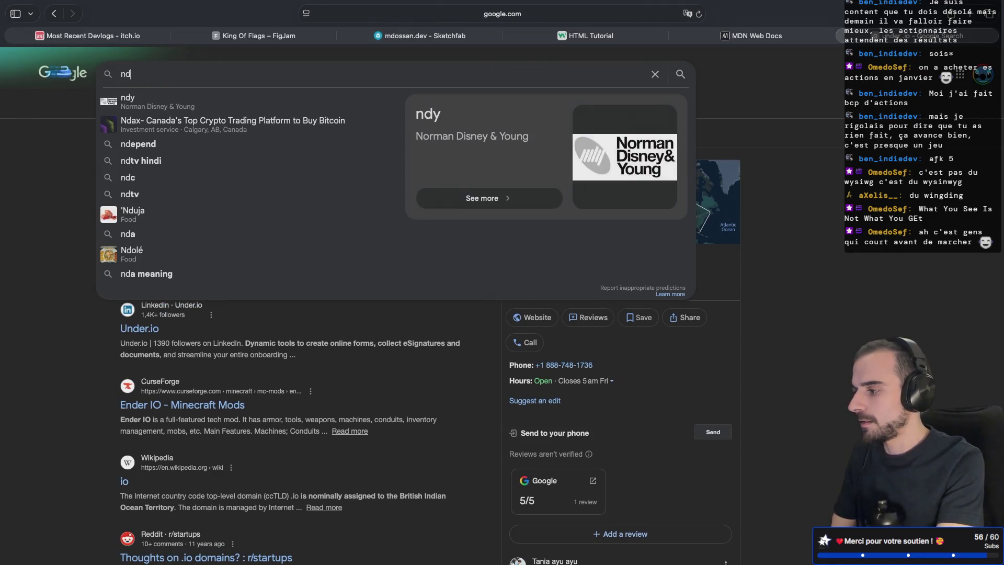
key("BackSpace")
key("BackSpace")
type("3r.io")
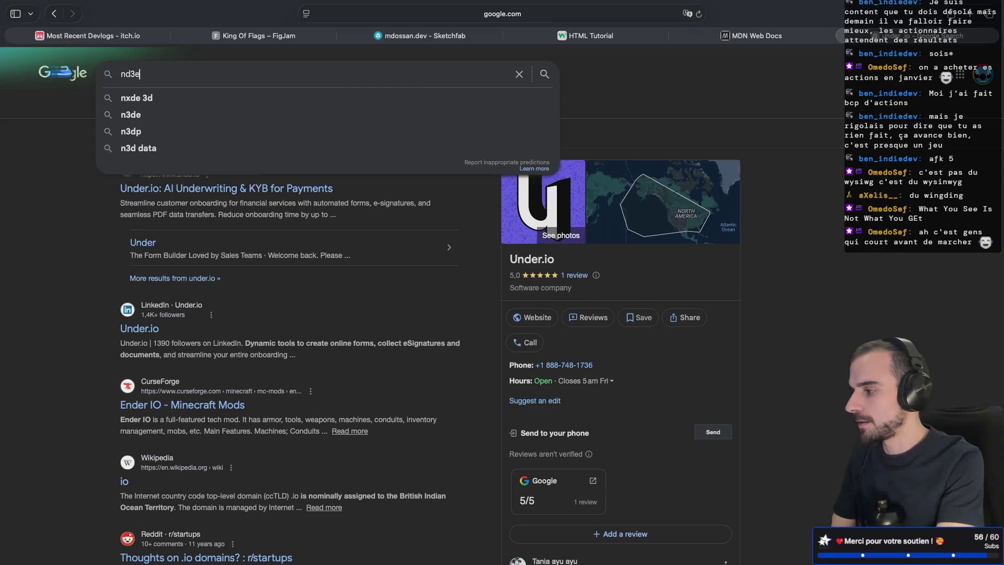
key("Return")
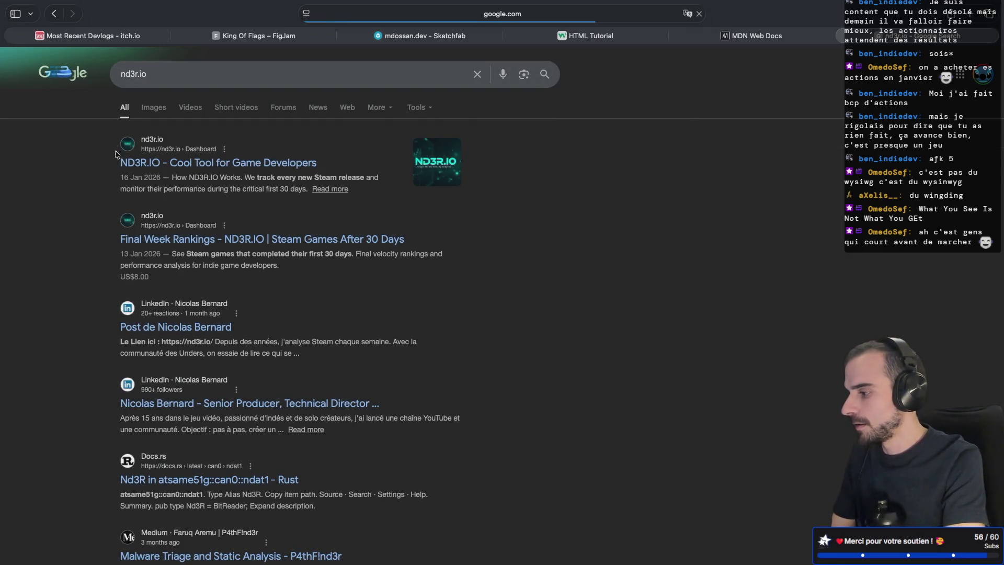
left_click(165, 169)
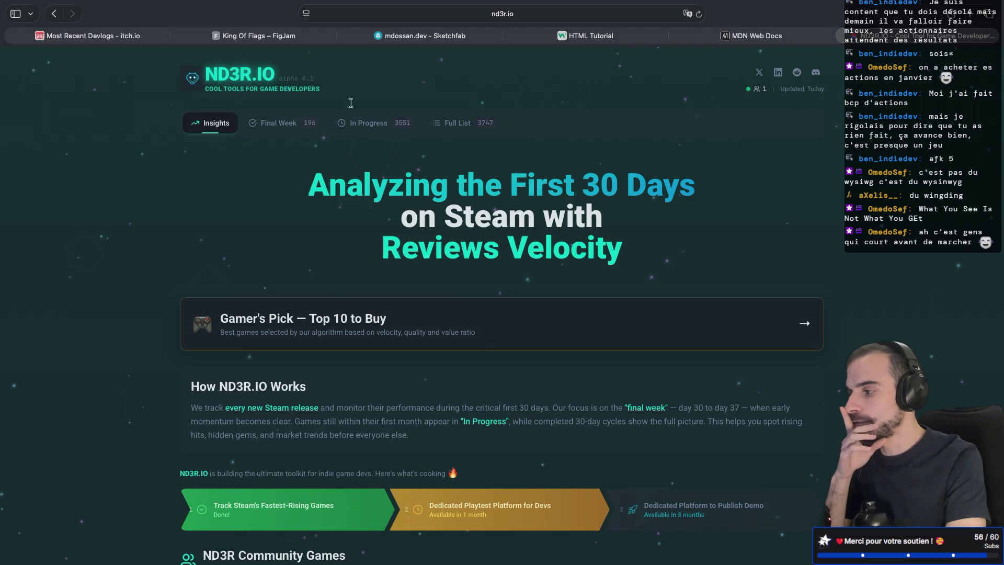
scroll(307, 240, "down", 5)
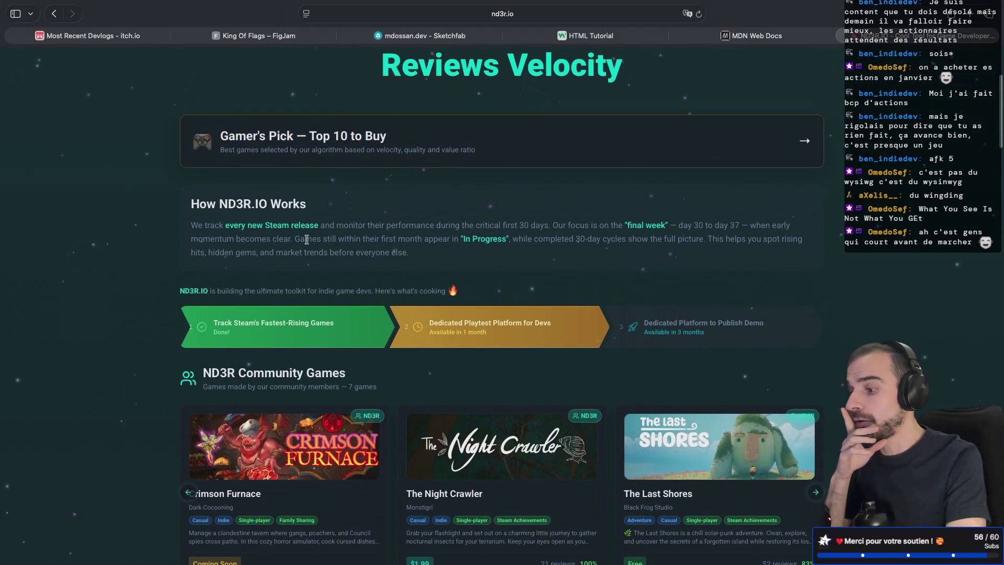
scroll(307, 239, "down", 14)
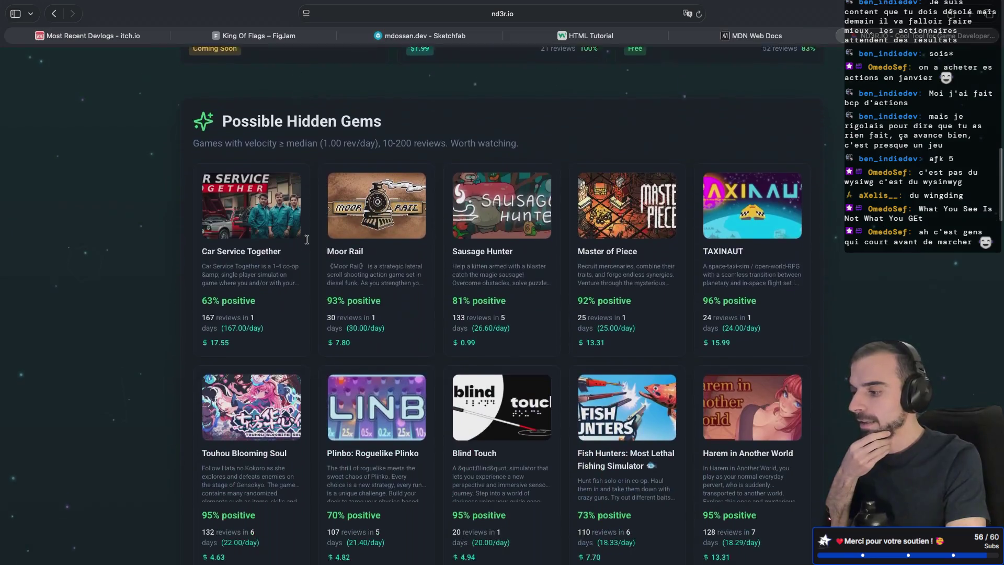
scroll(307, 240, "down", 1)
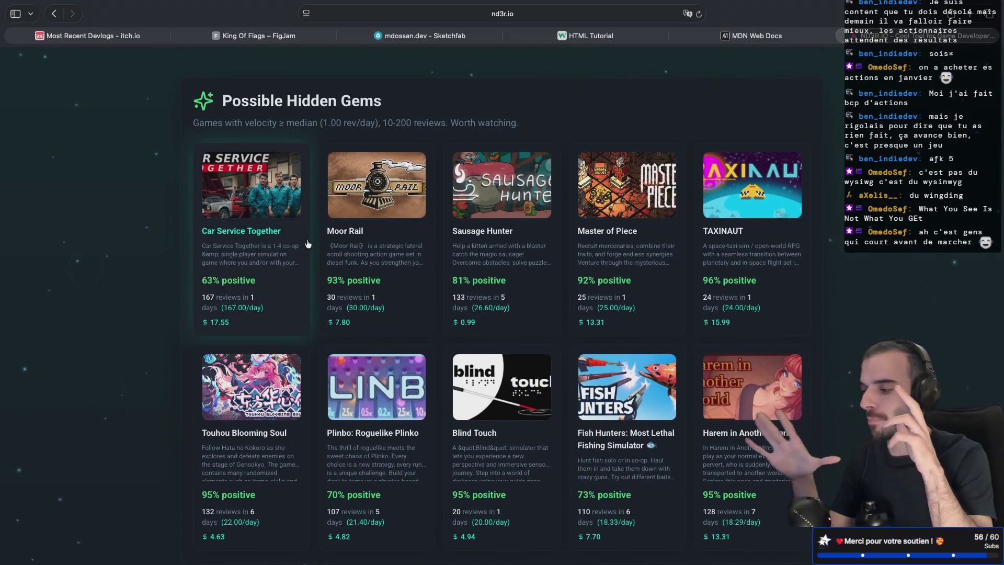
scroll(308, 243, "down", 2)
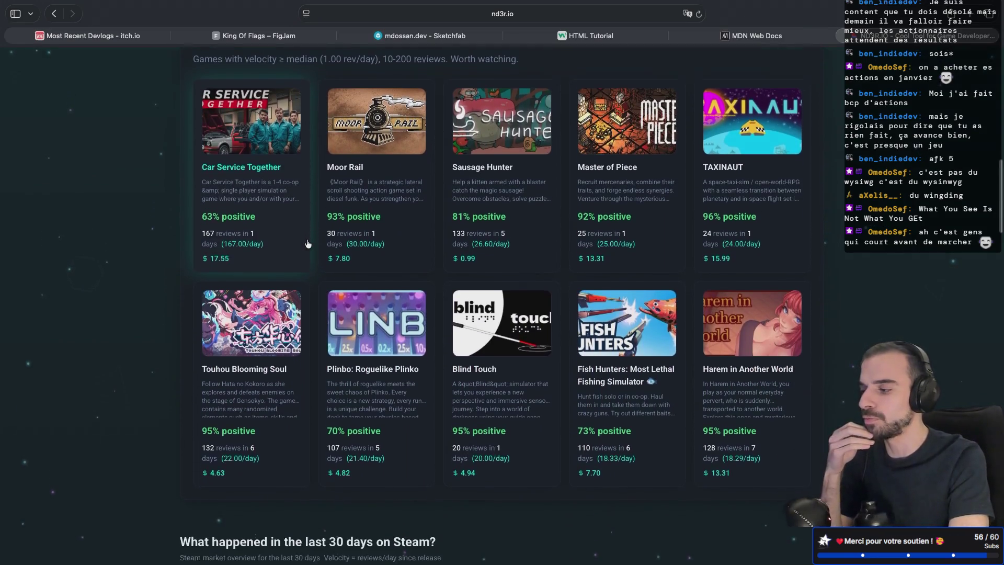
scroll(308, 244, "down", 4)
scroll(308, 243, "down", 10)
mouse_move(424, 269)
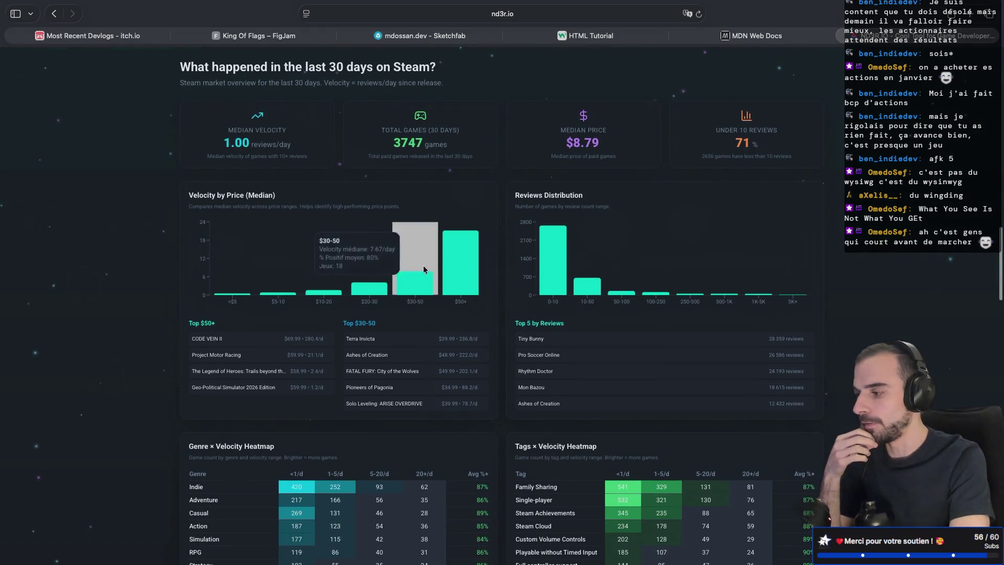
scroll(337, 369, "down", 2)
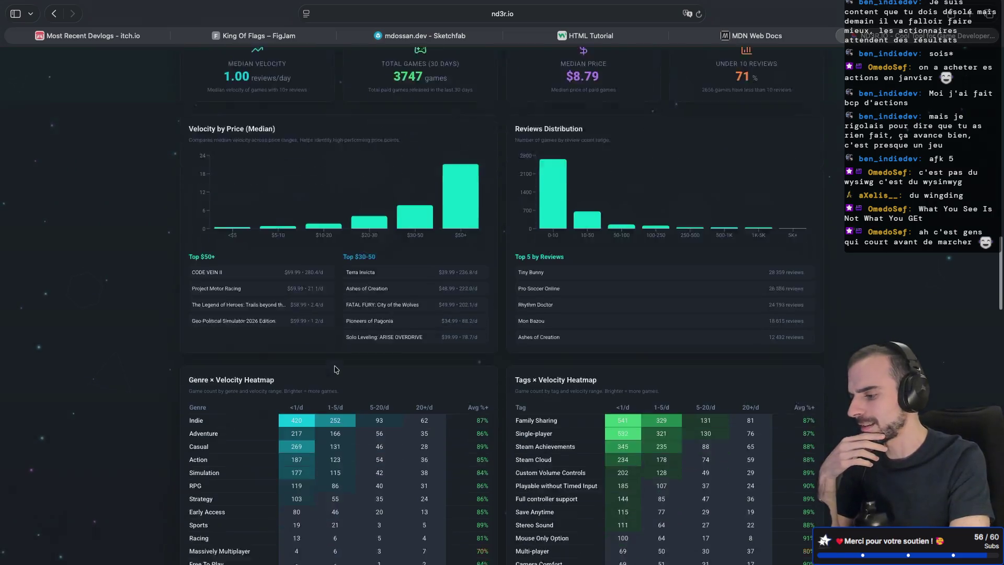
scroll(335, 369, "down", 20)
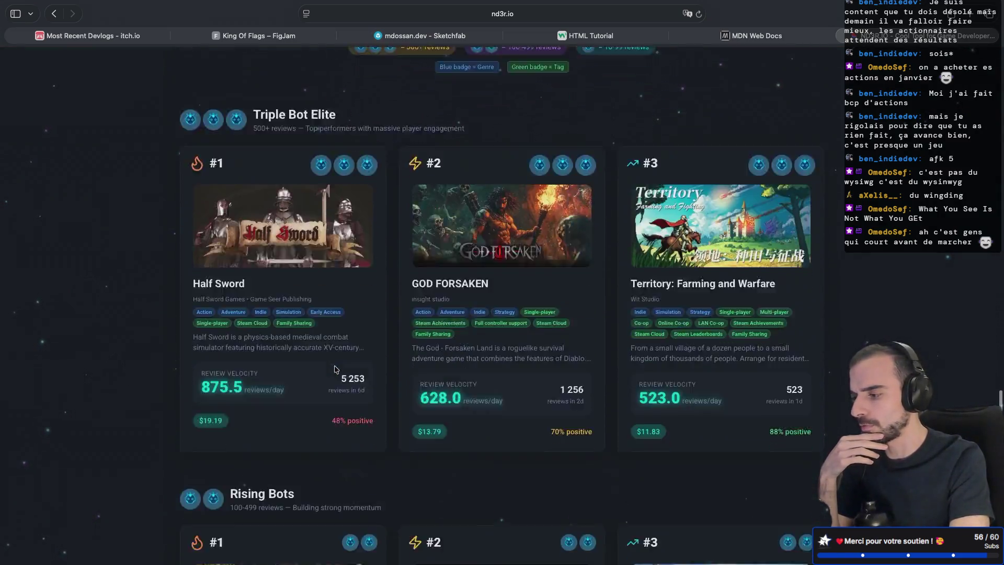
scroll(334, 369, "up", 20)
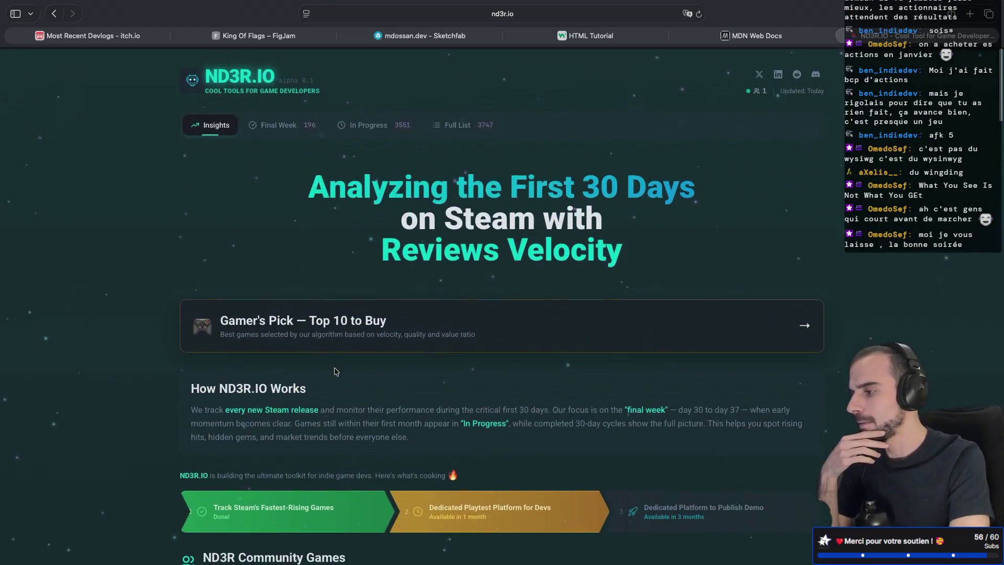